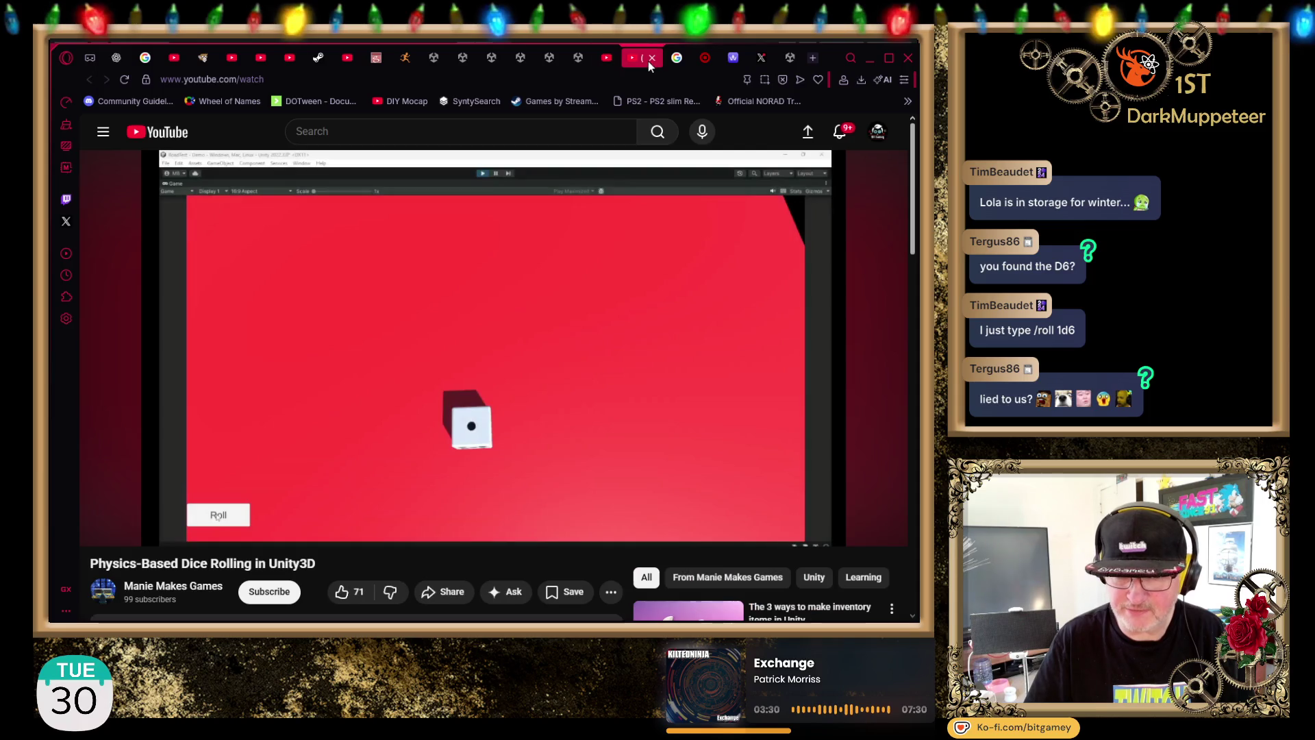
# Step: Close the Lego, Target, Throne and X browser tabs, leaving the Dice and Tomb store page
pyautogui.scroll(-3, 368, 301)
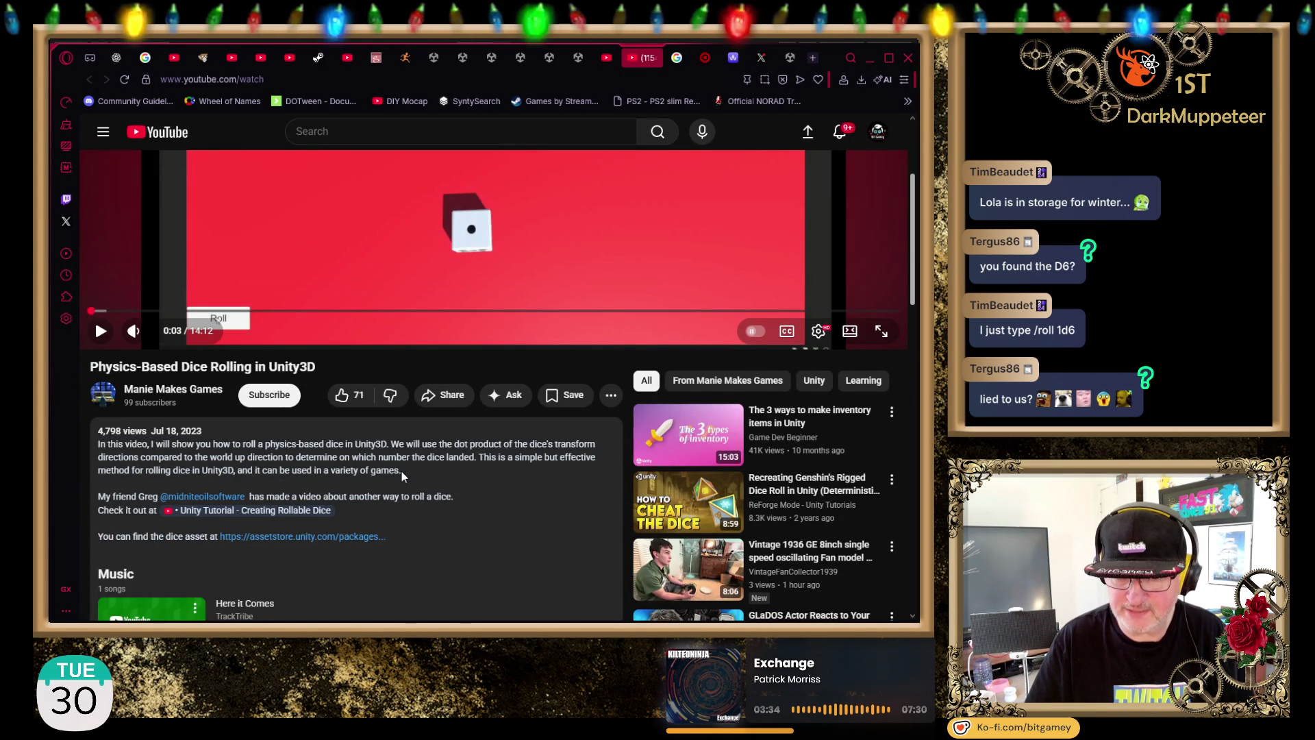
pyautogui.scroll(3, 401, 471)
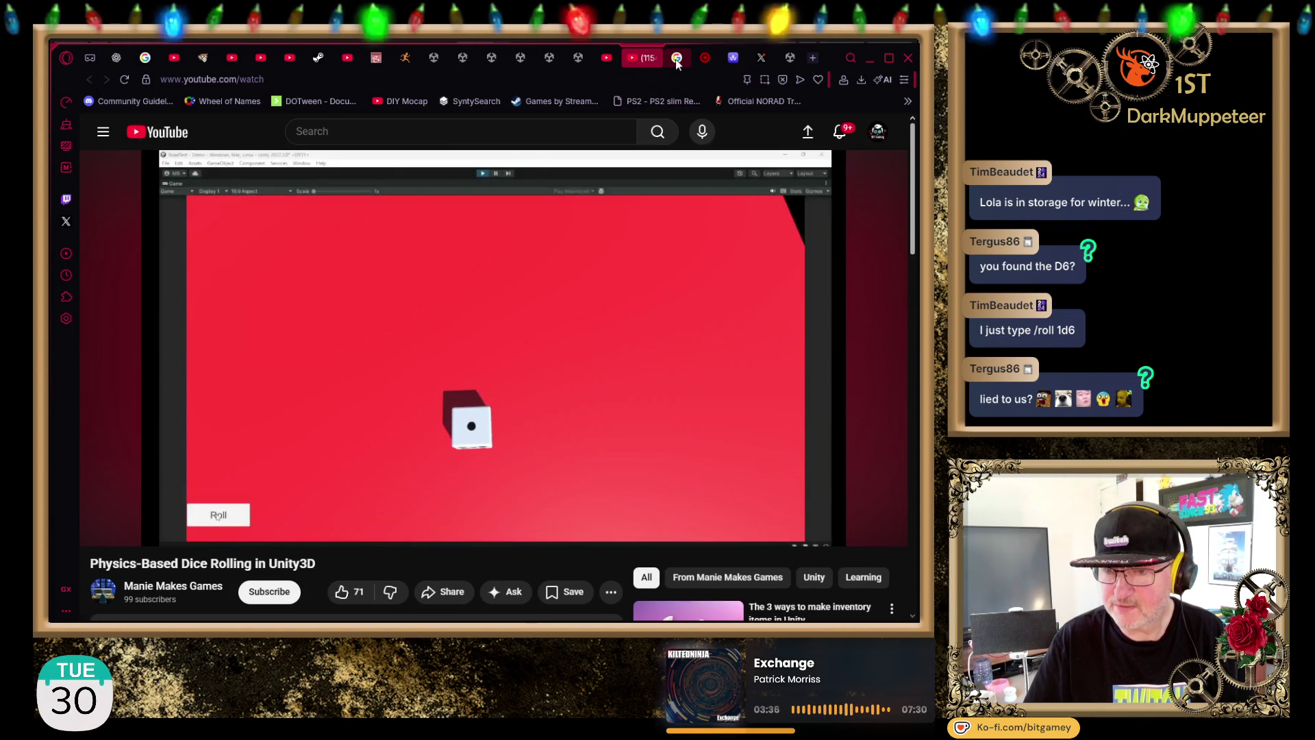
pyautogui.click(676, 59)
pyautogui.middleClick(678, 61)
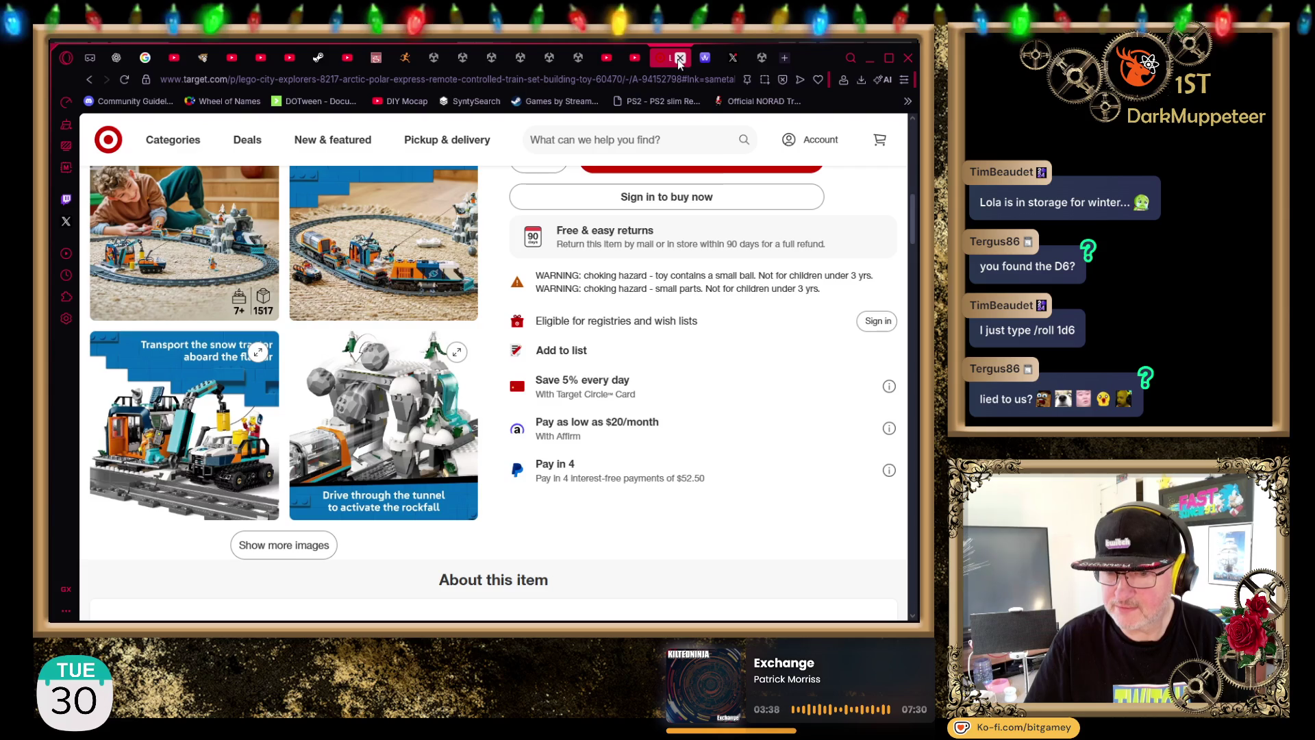
pyautogui.click(678, 60)
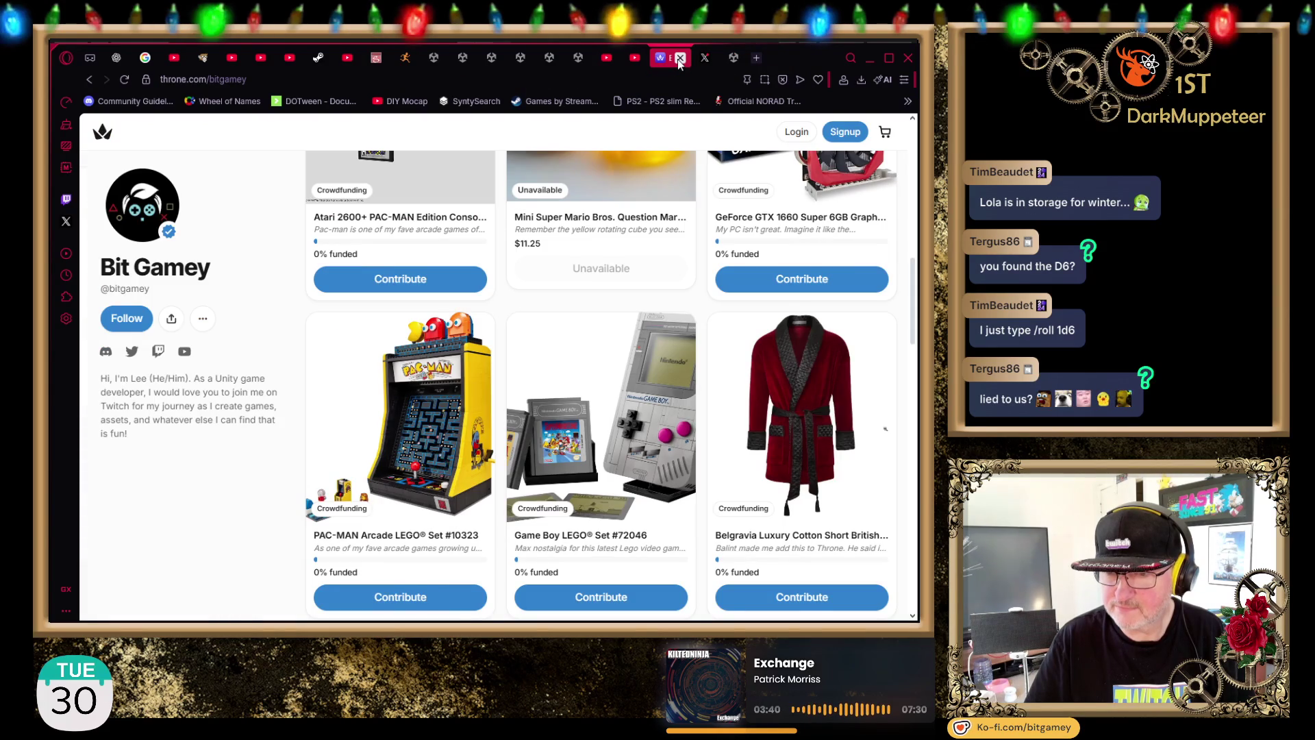
pyautogui.click(678, 60)
pyautogui.click(678, 61)
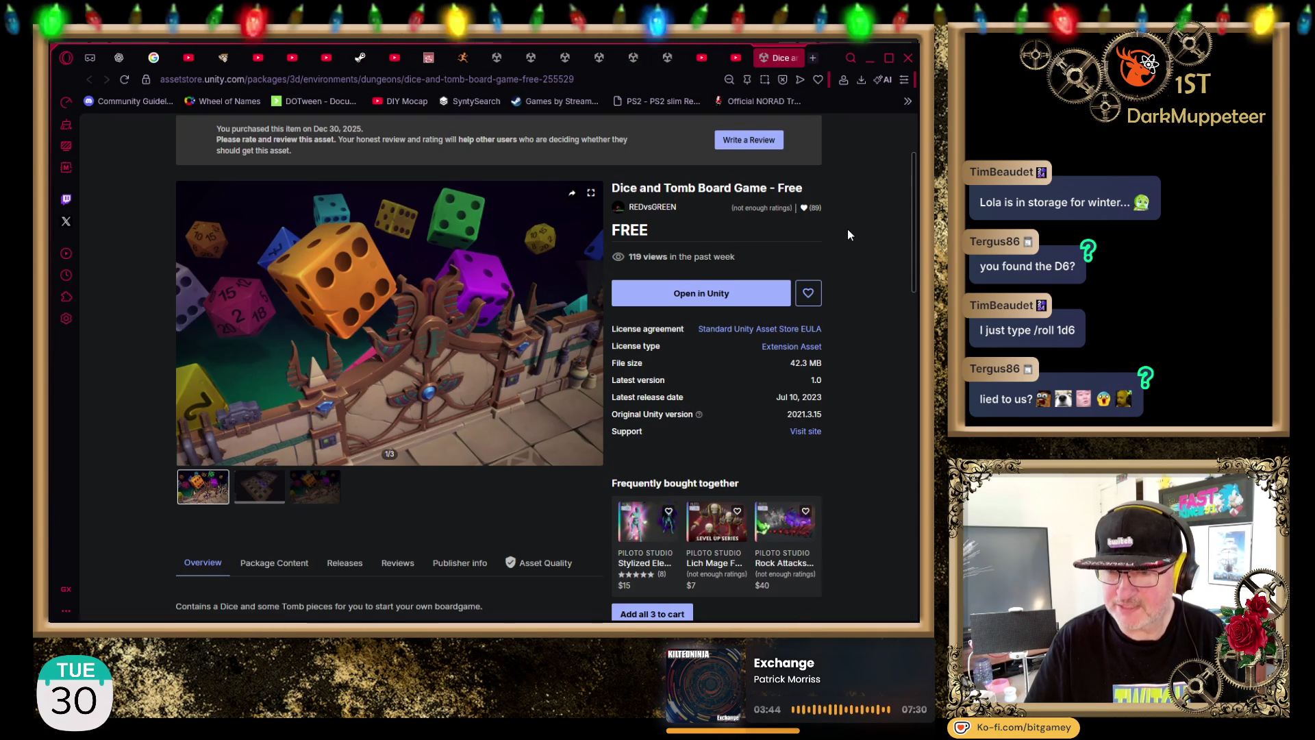
# Step: View the third gallery image of the Dice and Tomb asset
pyautogui.scroll(-1, 848, 230)
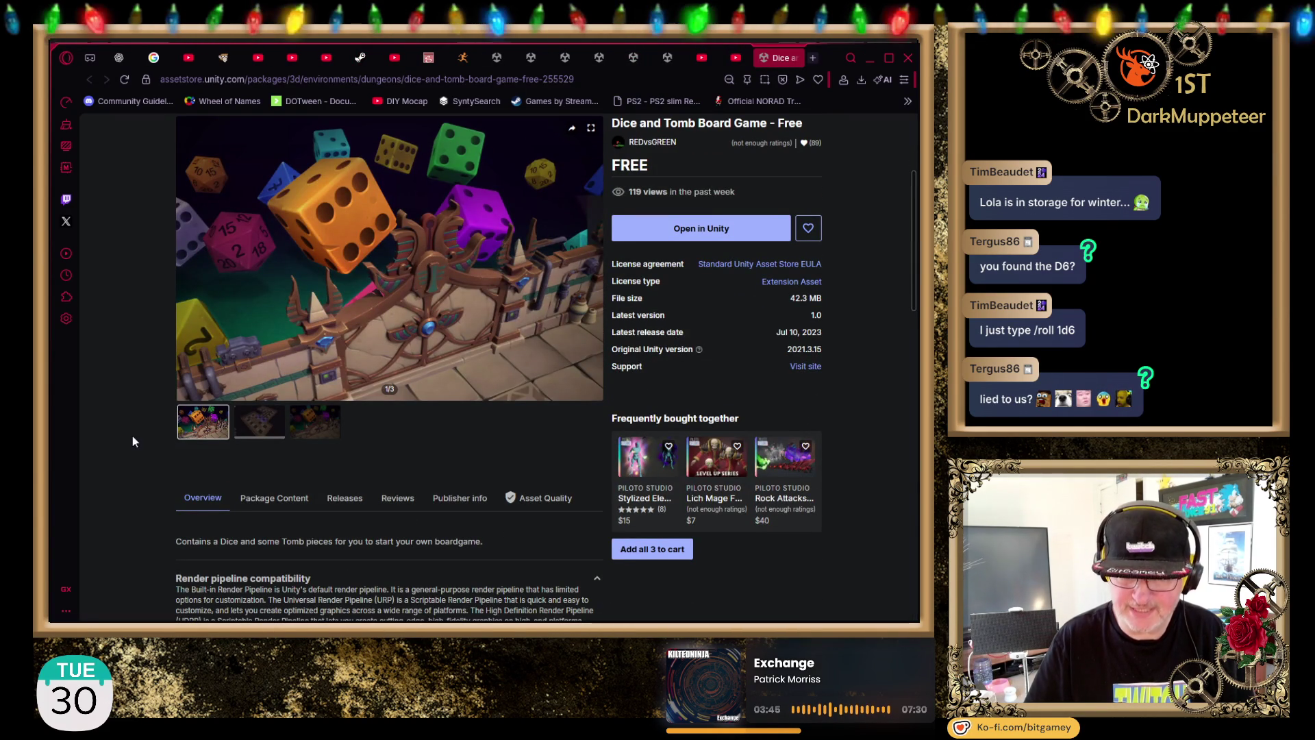
pyautogui.scroll(1, 125, 457)
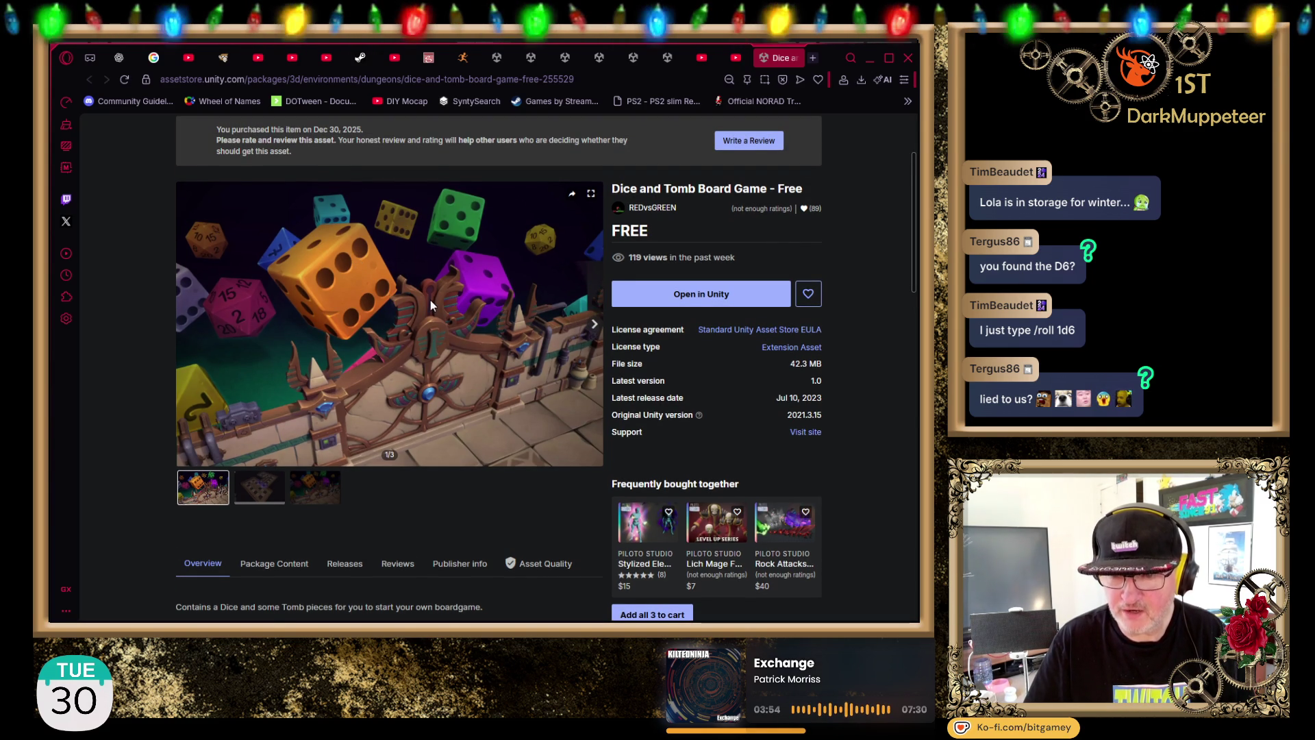
pyautogui.click(300, 481)
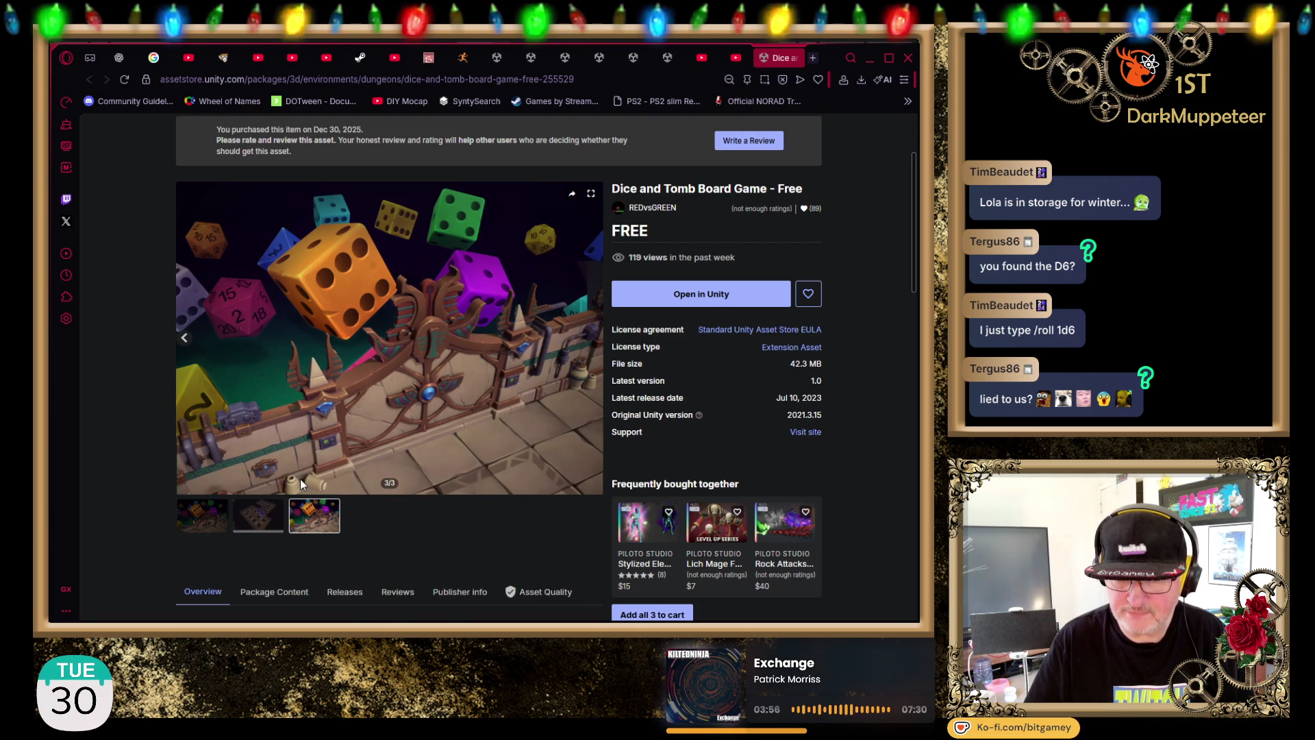
# Step: Expand Technical details to read the D12 die, wall, pillar, jugs and floor tiles list
pyautogui.scroll(-9, 524, 367)
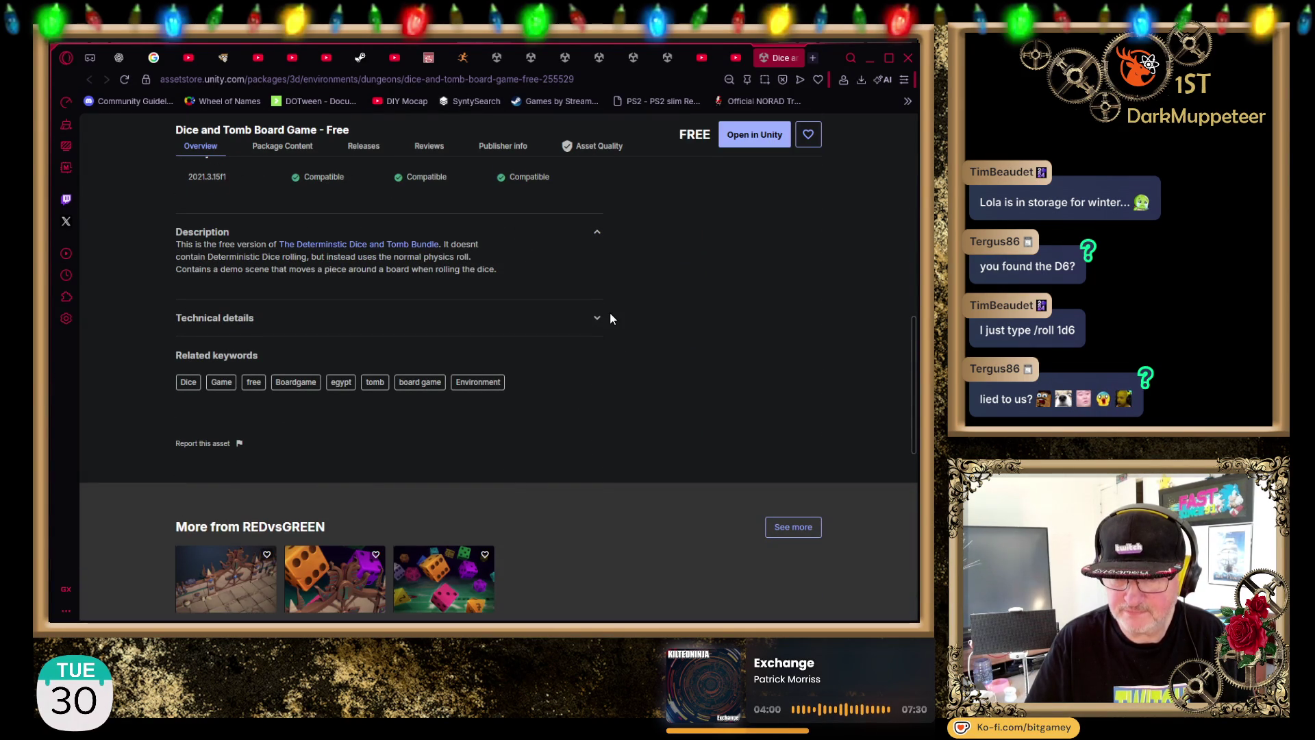
pyautogui.click(597, 319)
pyautogui.doubleClick(195, 330)
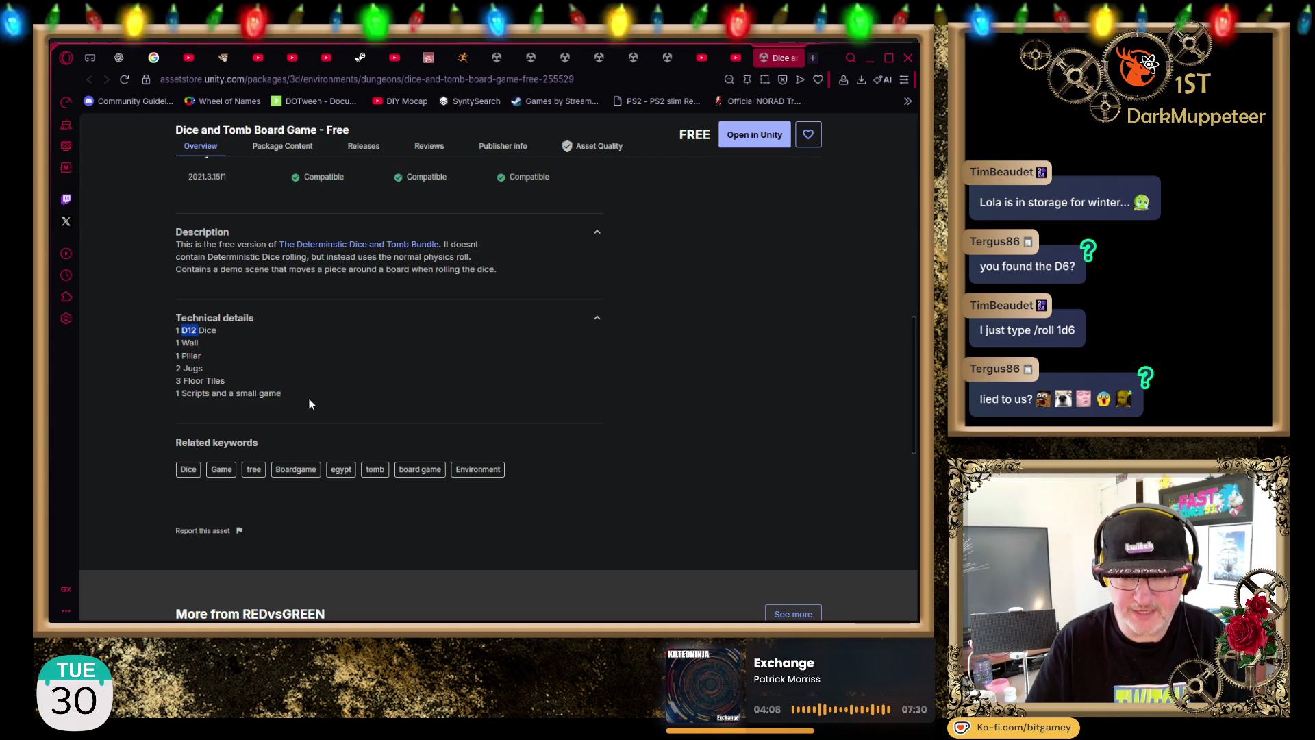
pyautogui.click(126, 422)
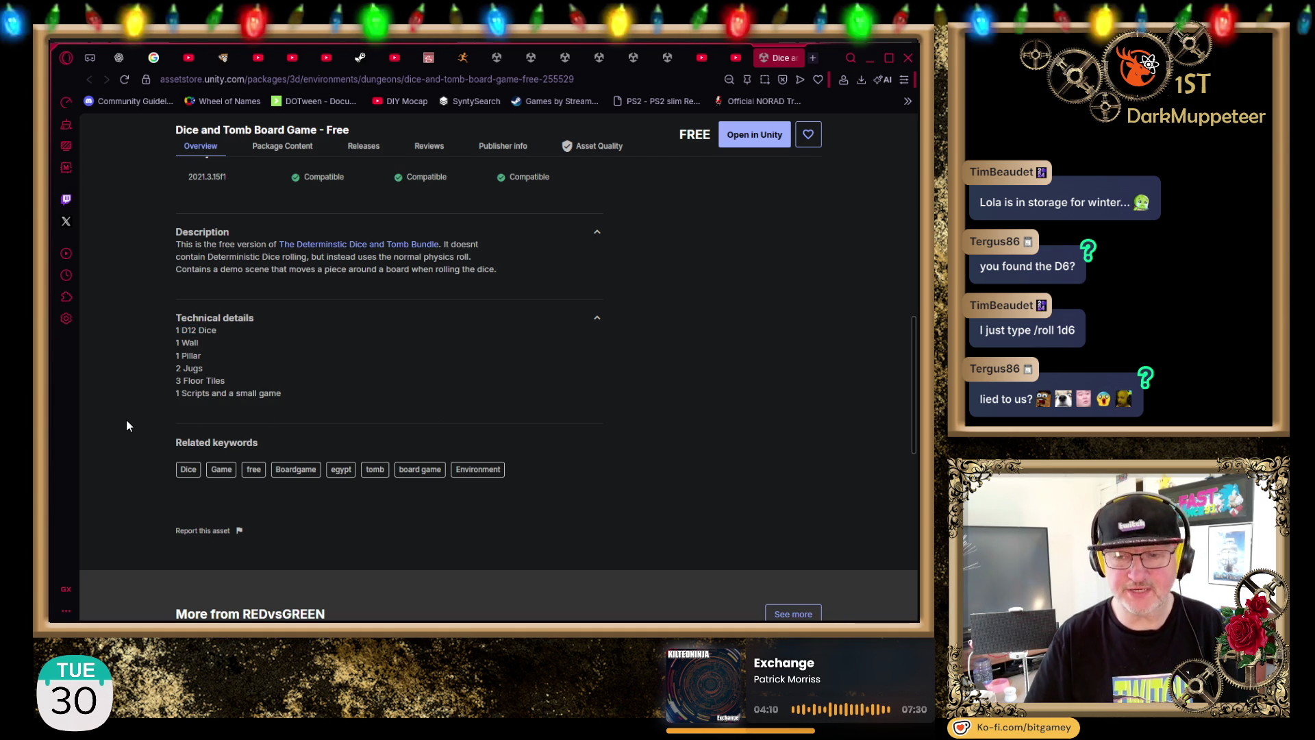
pyautogui.scroll(3, 98, 383)
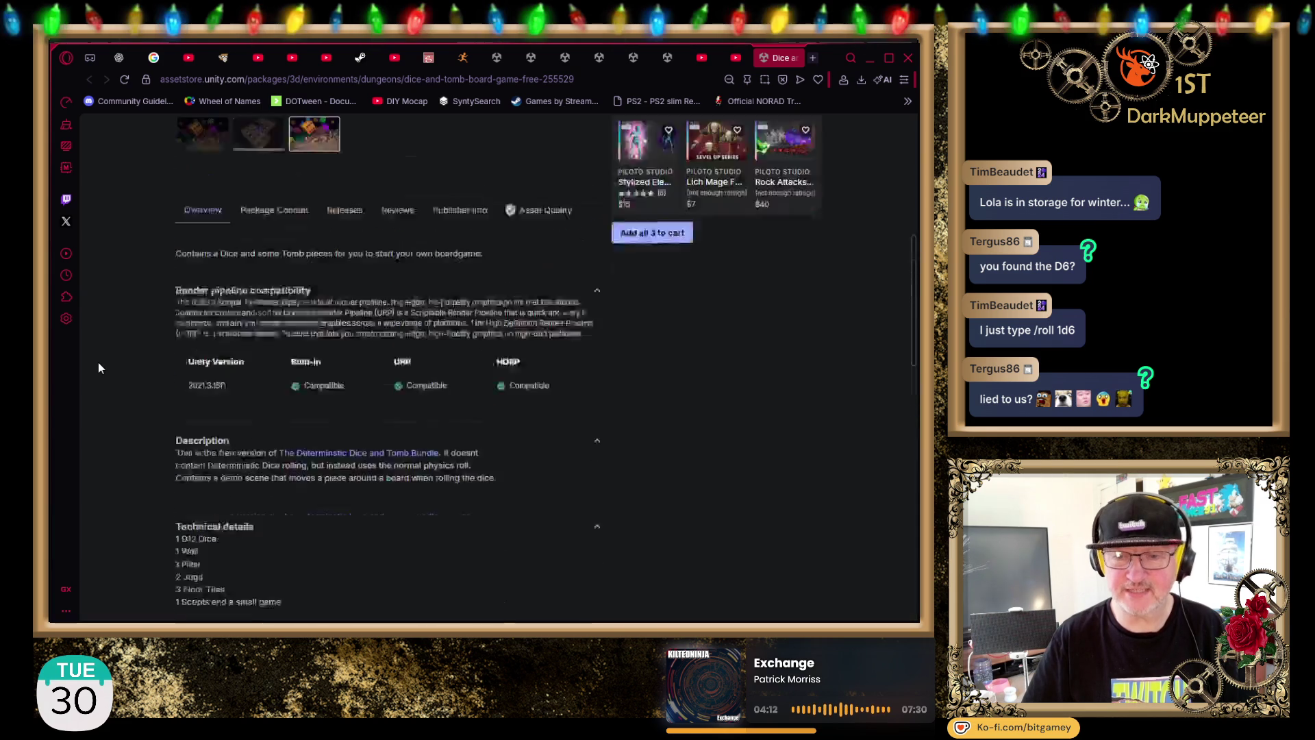
pyautogui.scroll(2, 97, 362)
pyautogui.scroll(2, 172, 342)
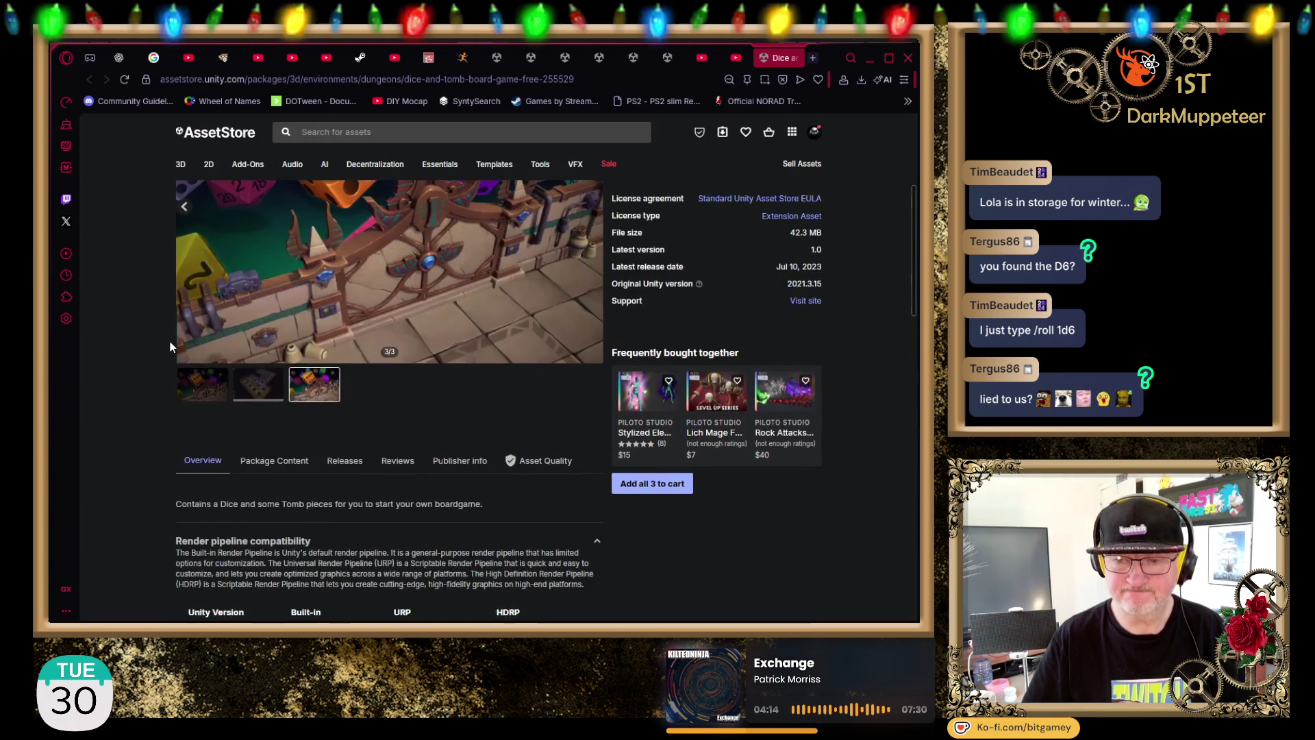
# Step: Browse the package's Prefabs and Sci-Fi Tomb Scene files, then close the store and return to Unity
pyautogui.click(272, 462)
pyautogui.scroll(-3, 270, 459)
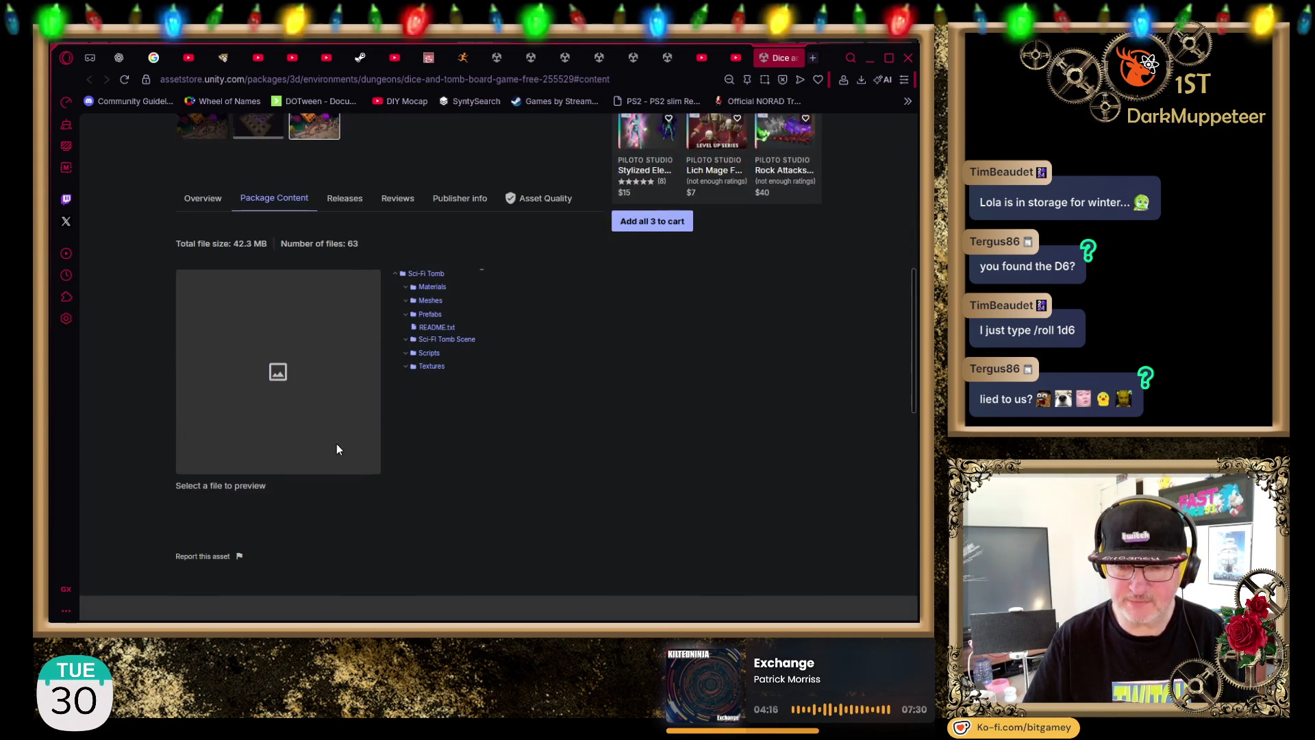
pyautogui.click(405, 316)
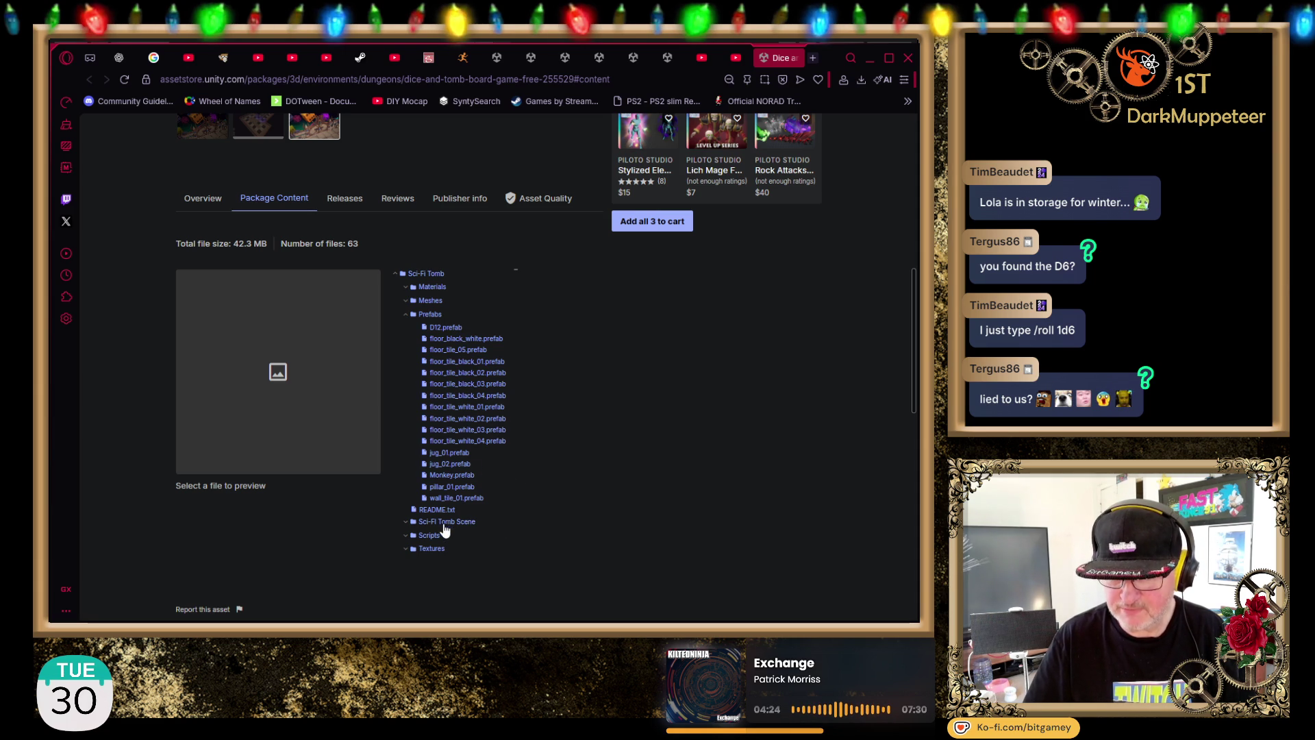
pyautogui.click(406, 523)
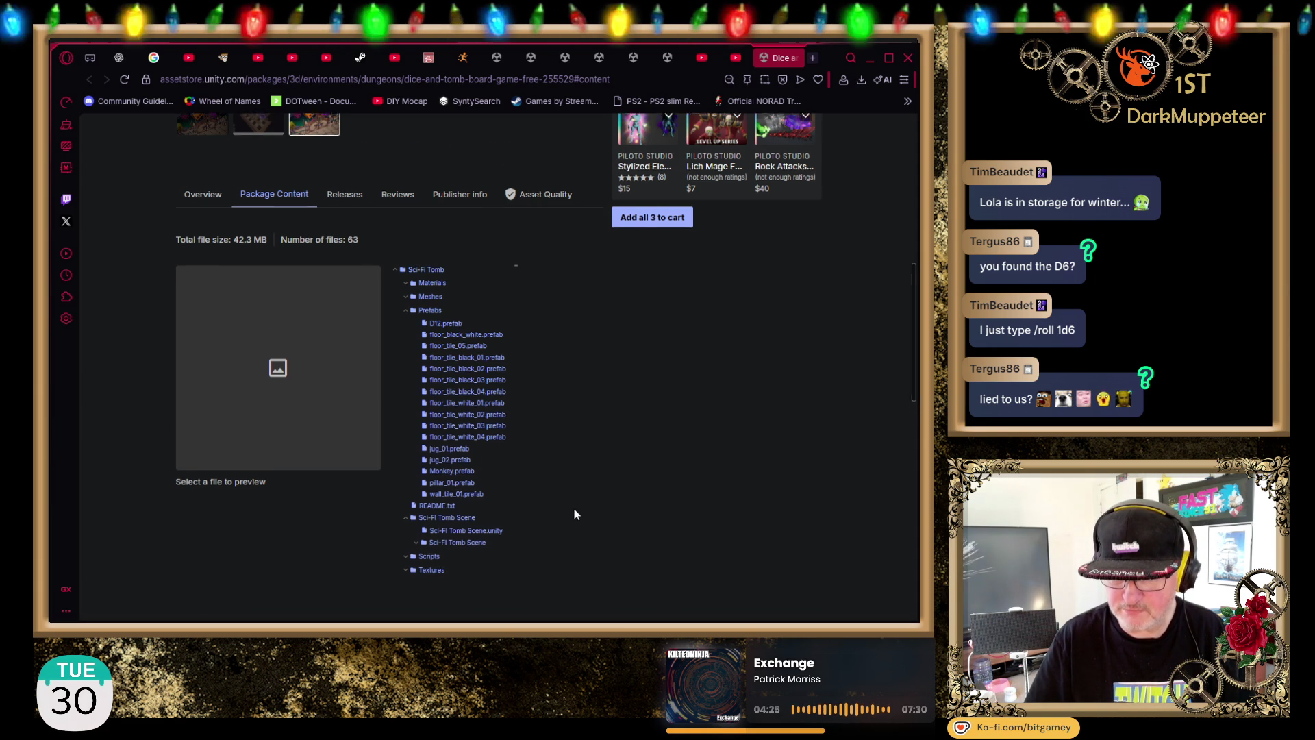
pyautogui.scroll(-1, 573, 508)
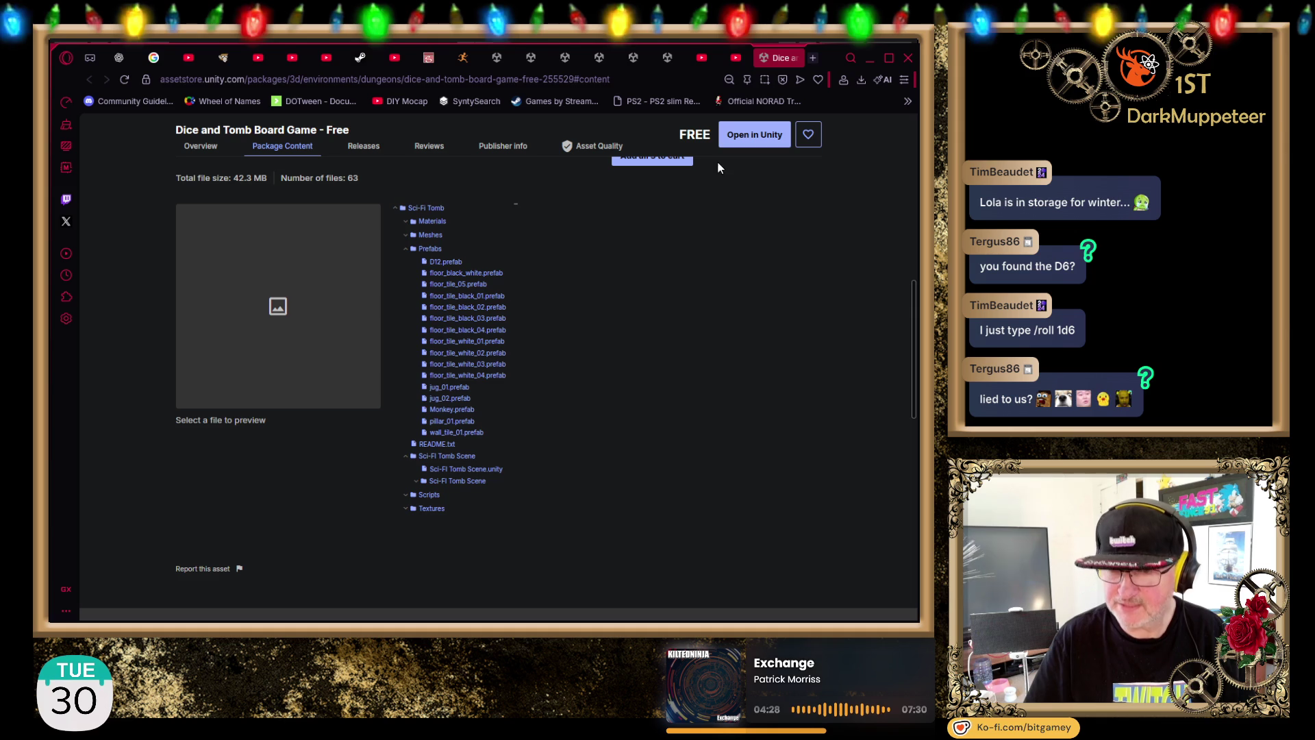
pyautogui.click(791, 59)
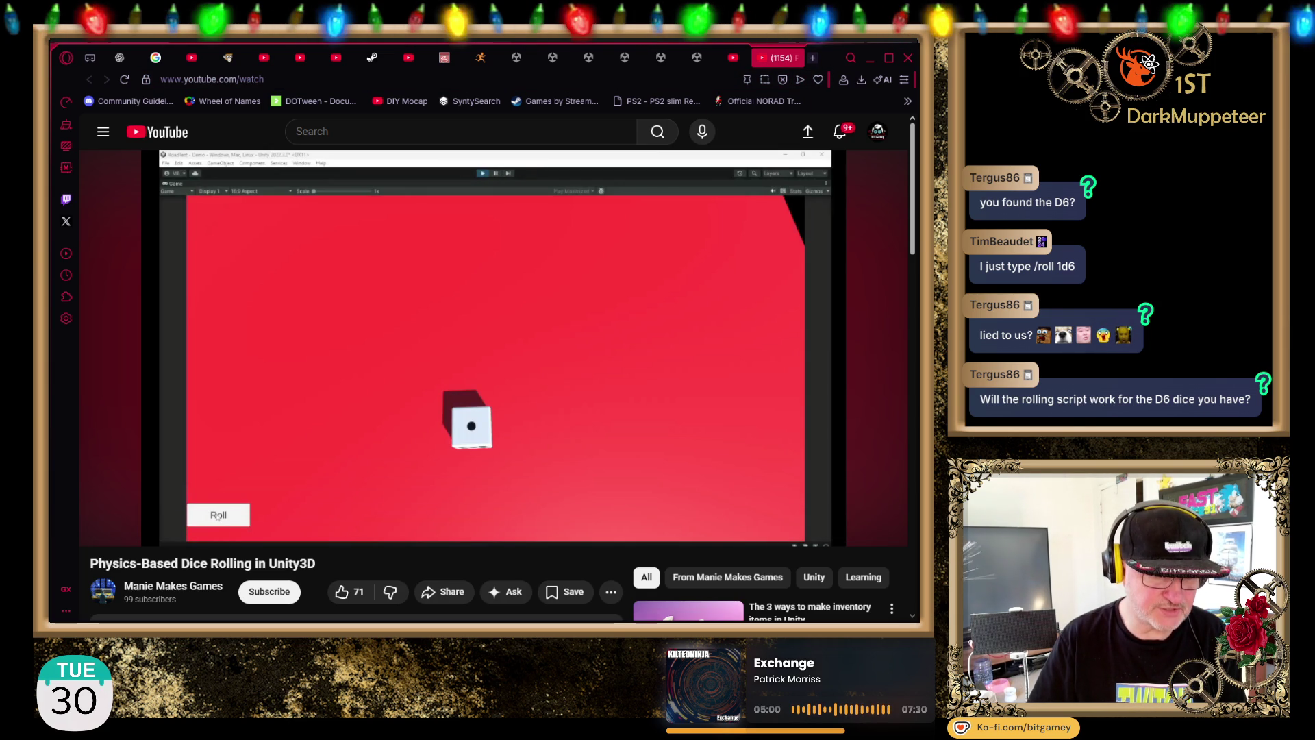
pyautogui.hotkey('alt', 'Tab')
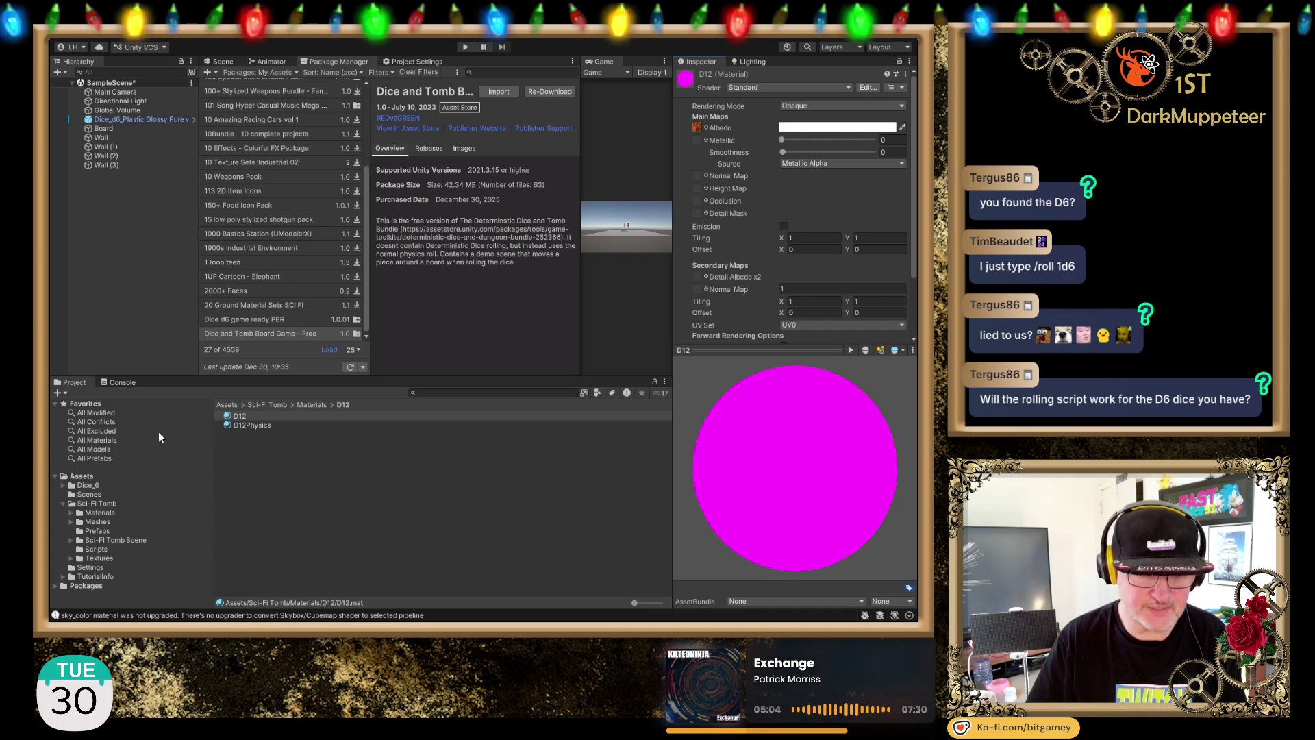
# Step: Search the Project for 'd6' and inspect the M_d6 material
pyautogui.click(465, 392)
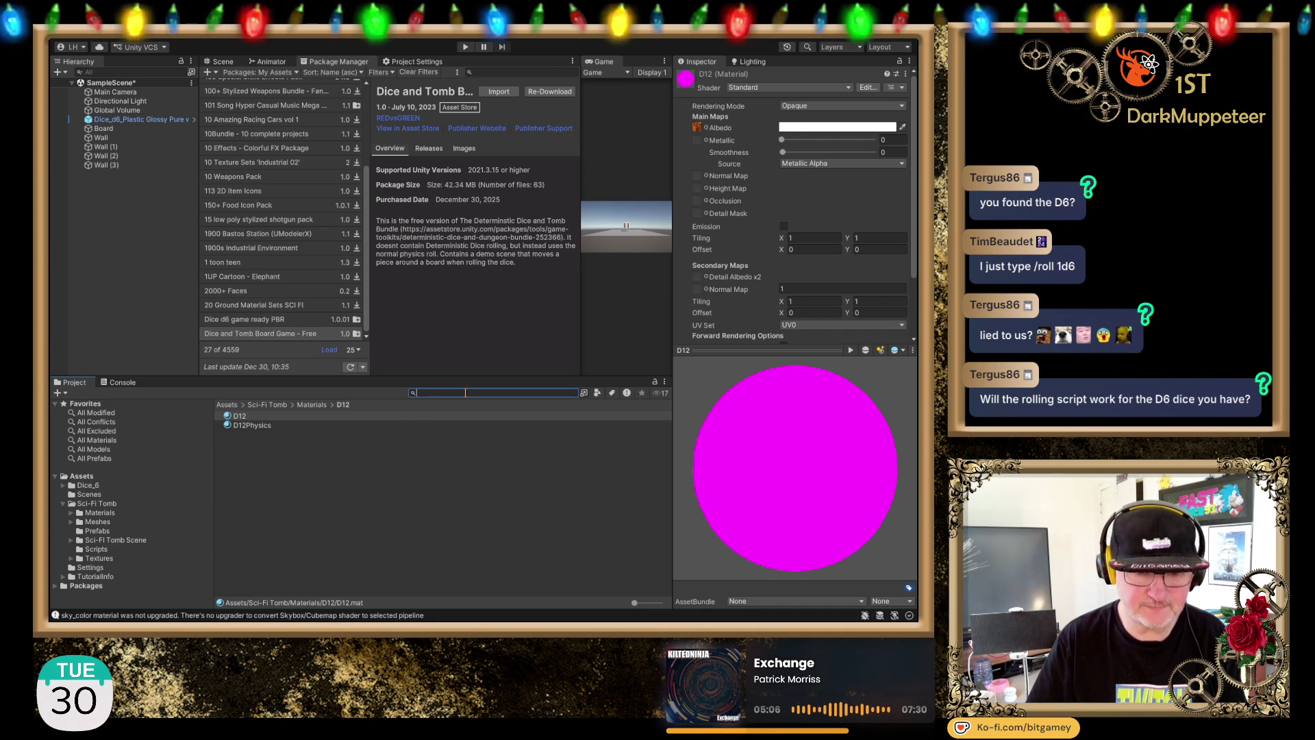
pyautogui.write('d6')
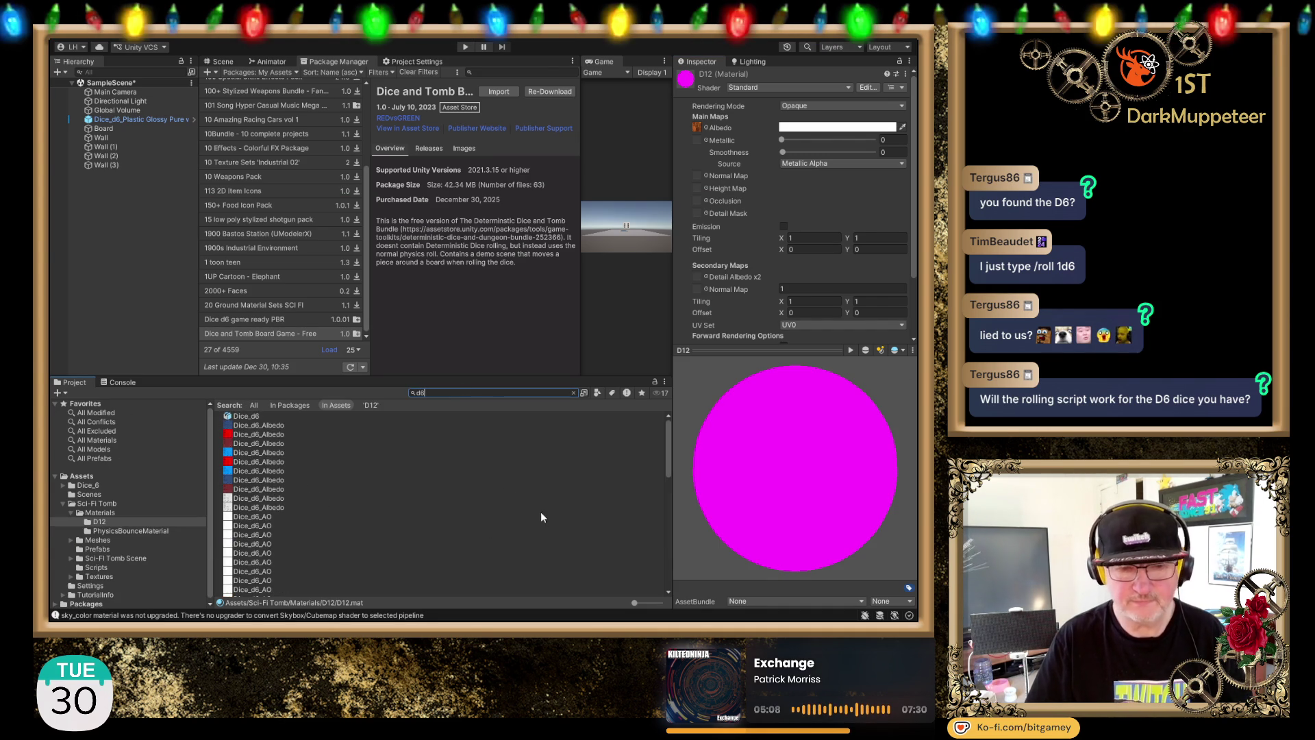
pyautogui.scroll(-5, 319, 478)
pyautogui.scroll(-3, 305, 513)
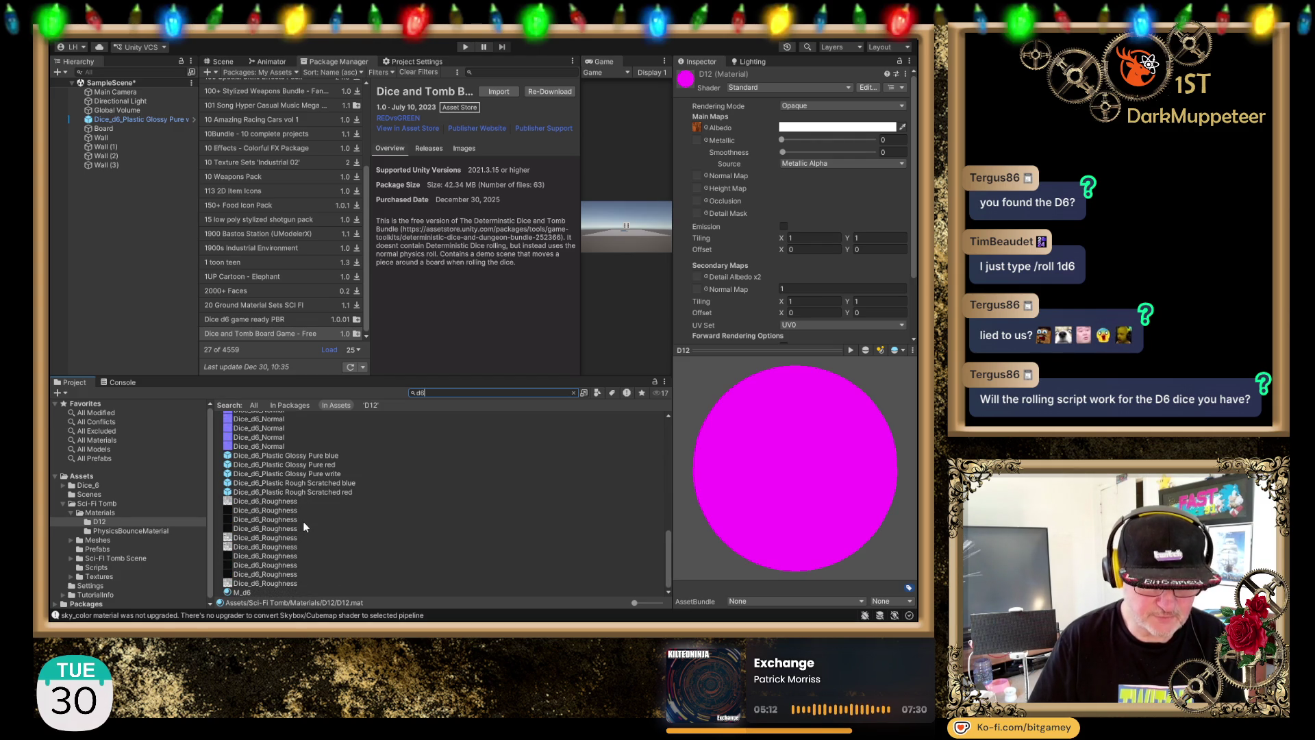
pyautogui.click(249, 592)
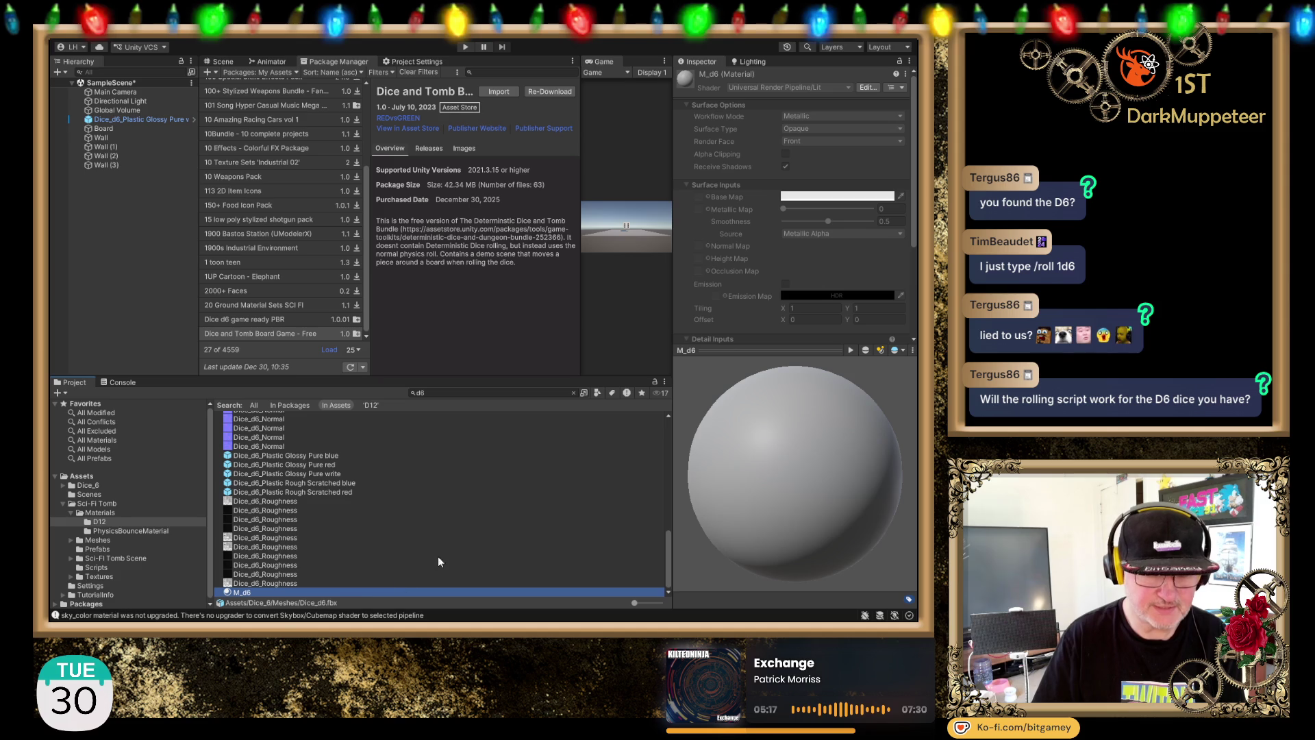
# Step: Step through the d6 Roughness, Normal, Metallic and AO textures to the Dice_d6 model, then clear the search
pyautogui.press('Up')
pyautogui.press('Up')
pyautogui.press('Up')
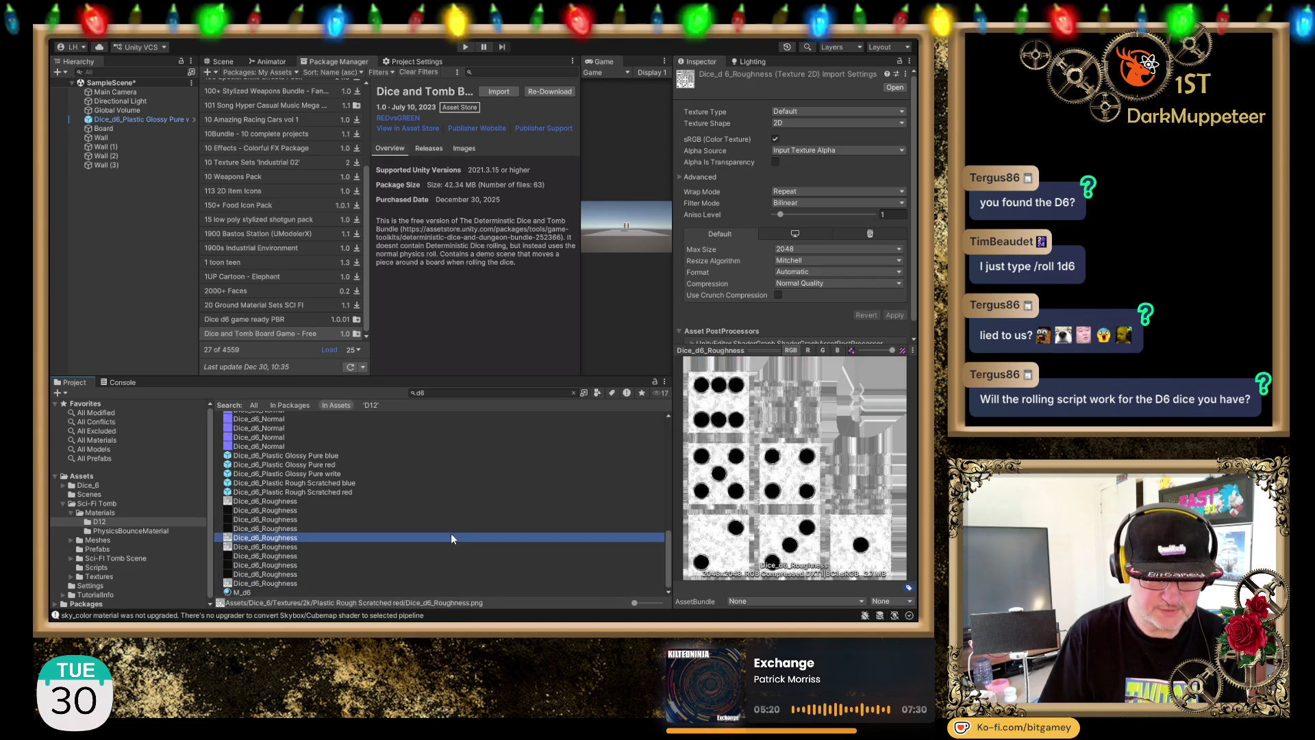
pyautogui.press('Up')
pyautogui.press('Up')
pyautogui.press('Up')
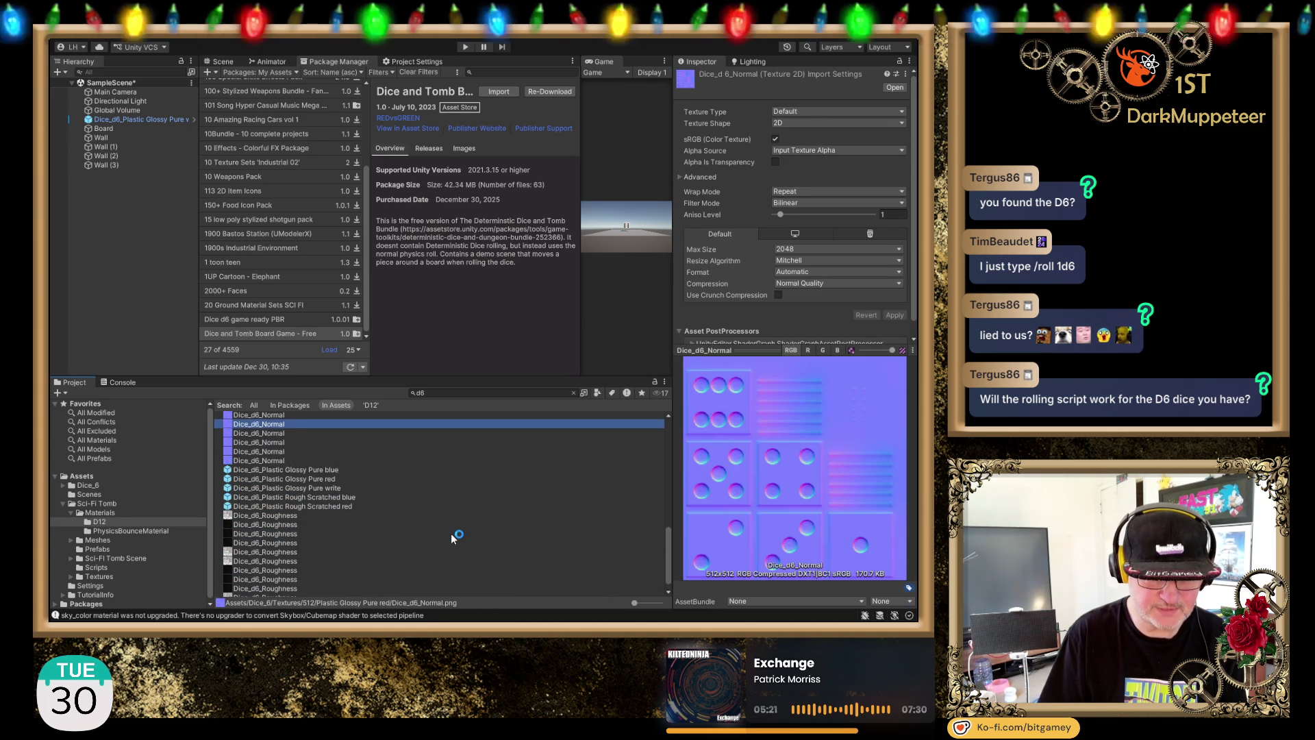
pyautogui.press('Up')
pyautogui.press('Up')
pyautogui.press('Up')
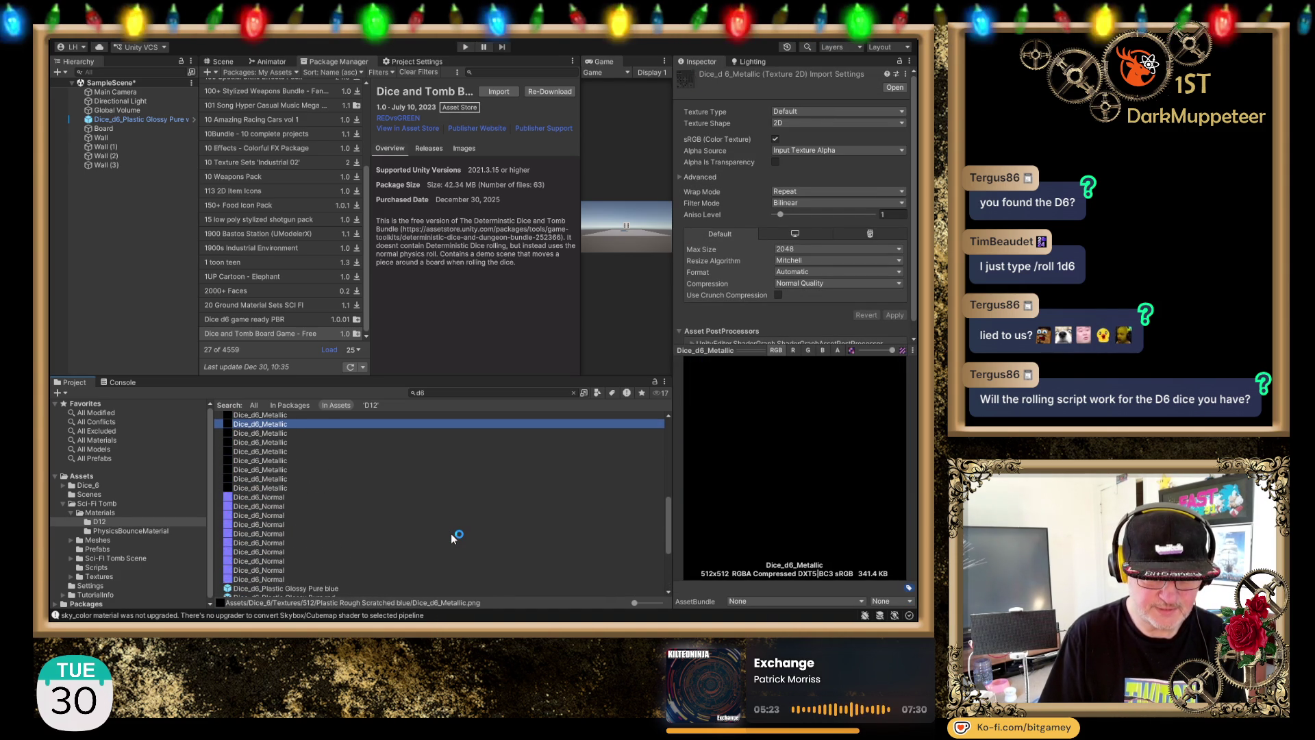
pyautogui.press('Up')
pyautogui.press('Up')
pyautogui.press('Up')
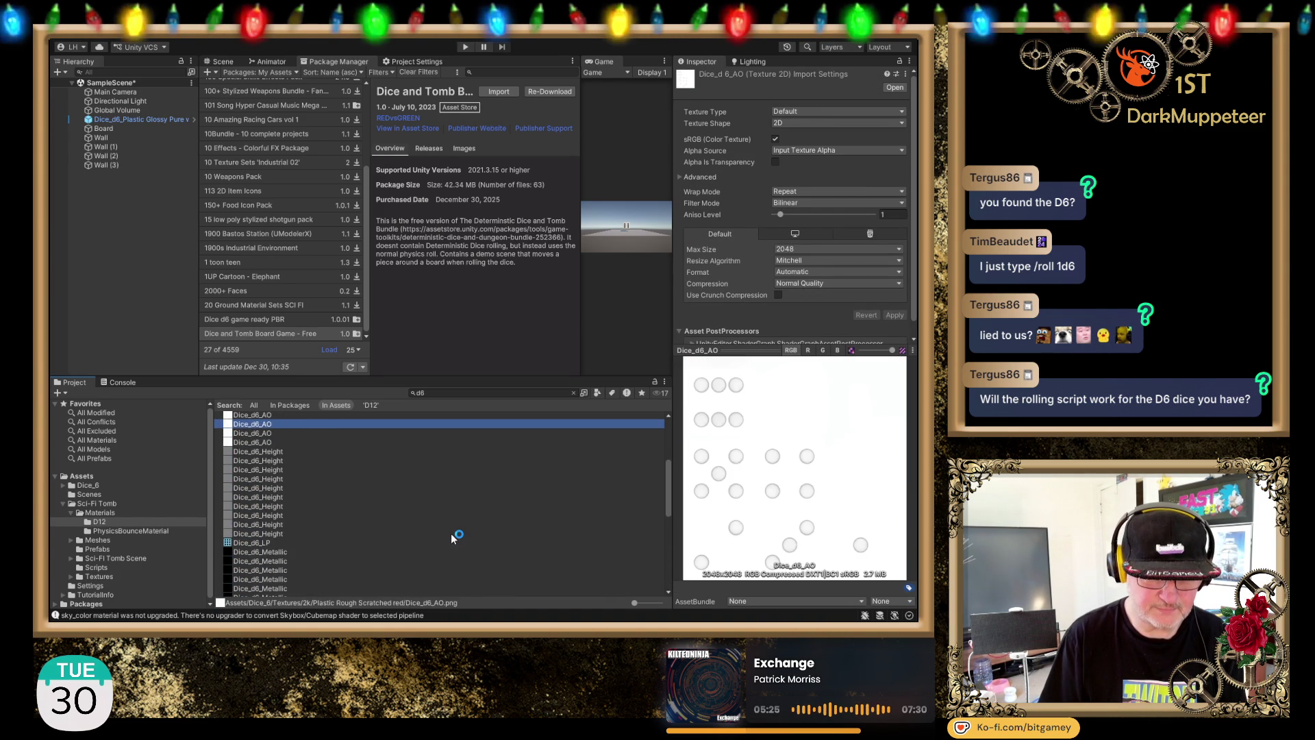
pyautogui.press('Up')
pyautogui.press('Up')
pyautogui.press('Up')
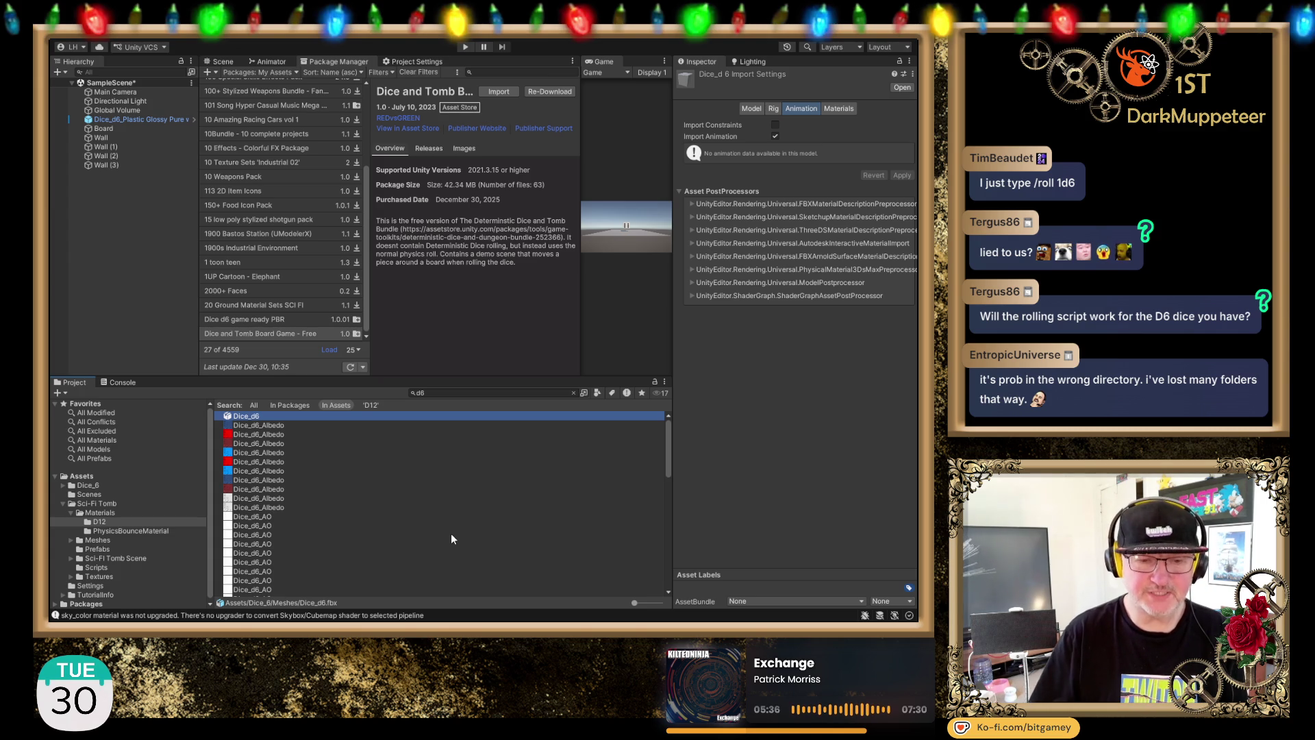
pyautogui.click(573, 392)
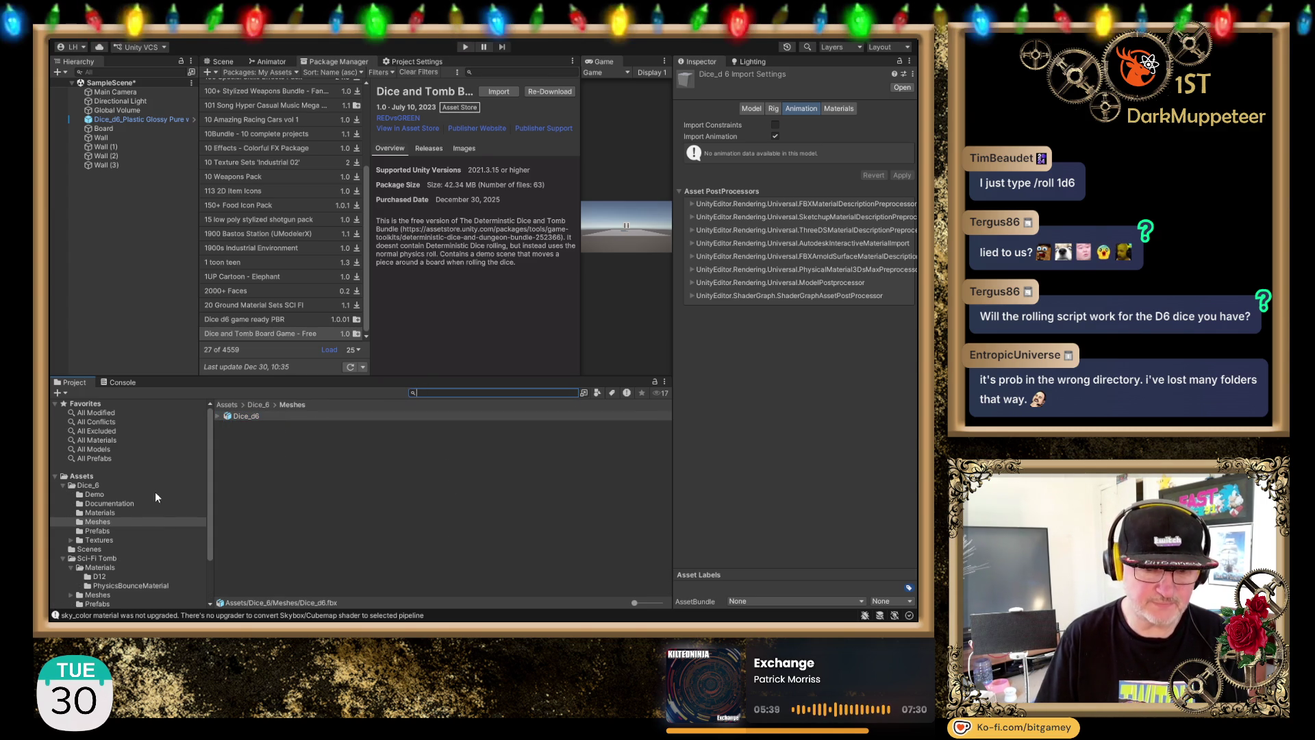
pyautogui.click(259, 405)
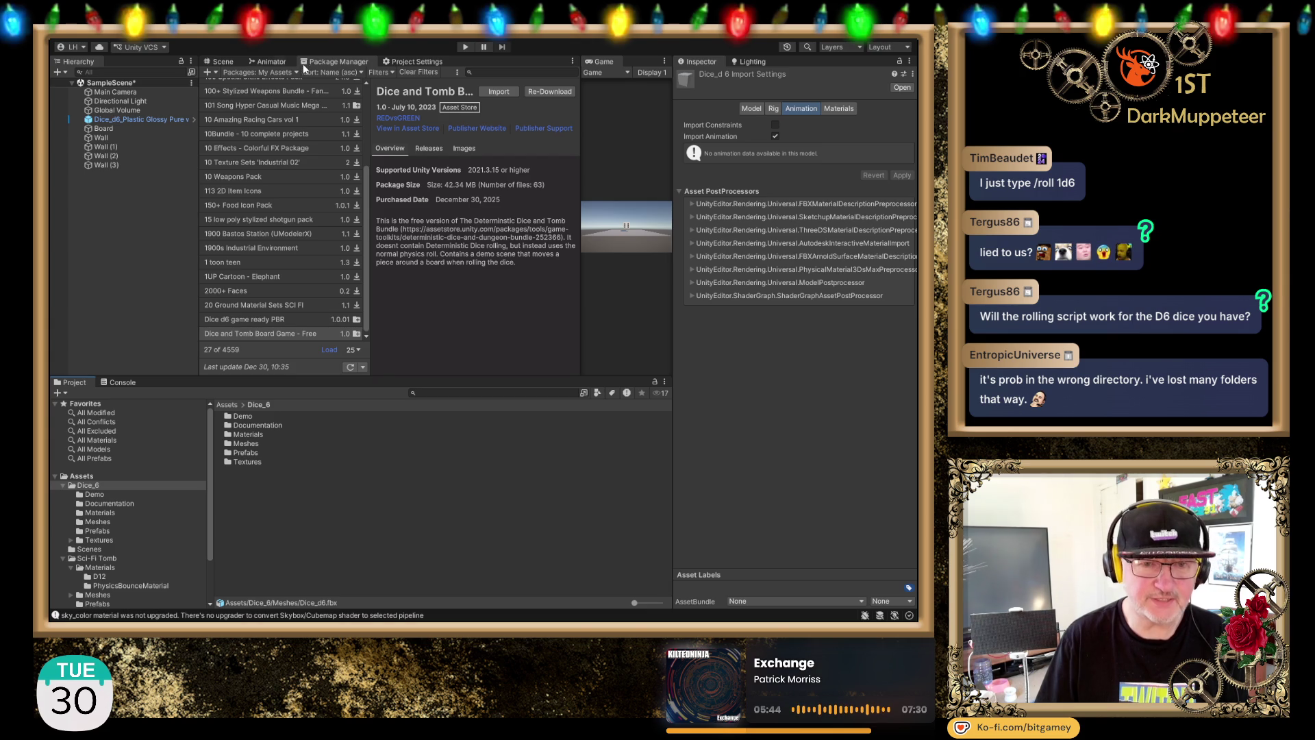
# Step: Show the Scene view and browse Sci-Fi Tomb > Sci-Fi Tomb Scene to select the scene asset
pyautogui.click(218, 62)
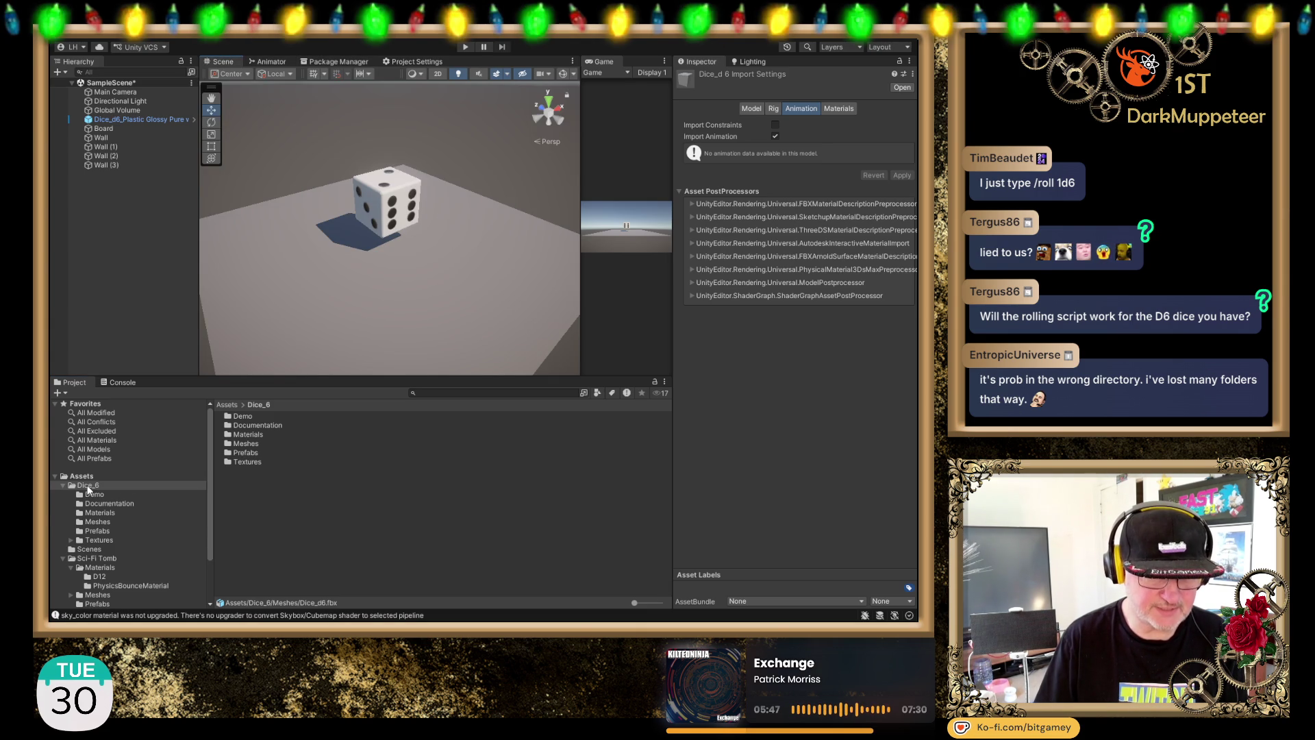
pyautogui.click(101, 558)
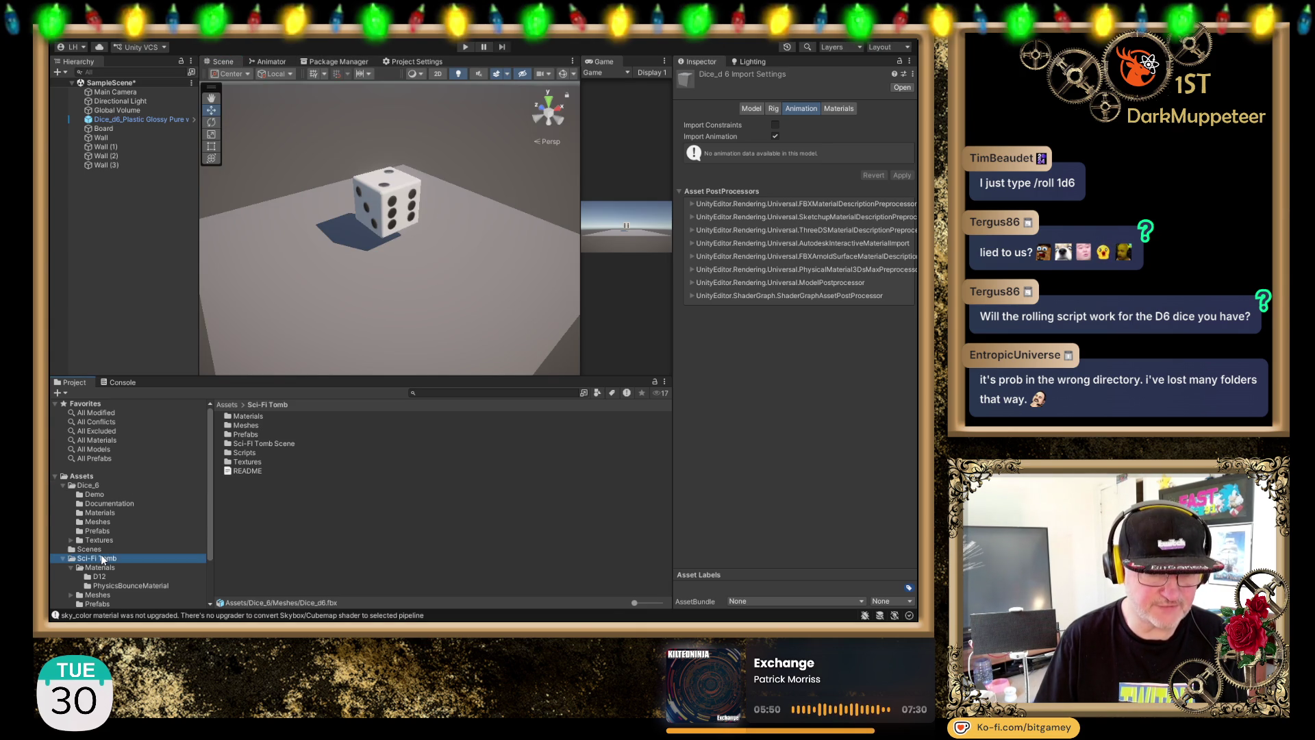
pyautogui.doubleClick(262, 442)
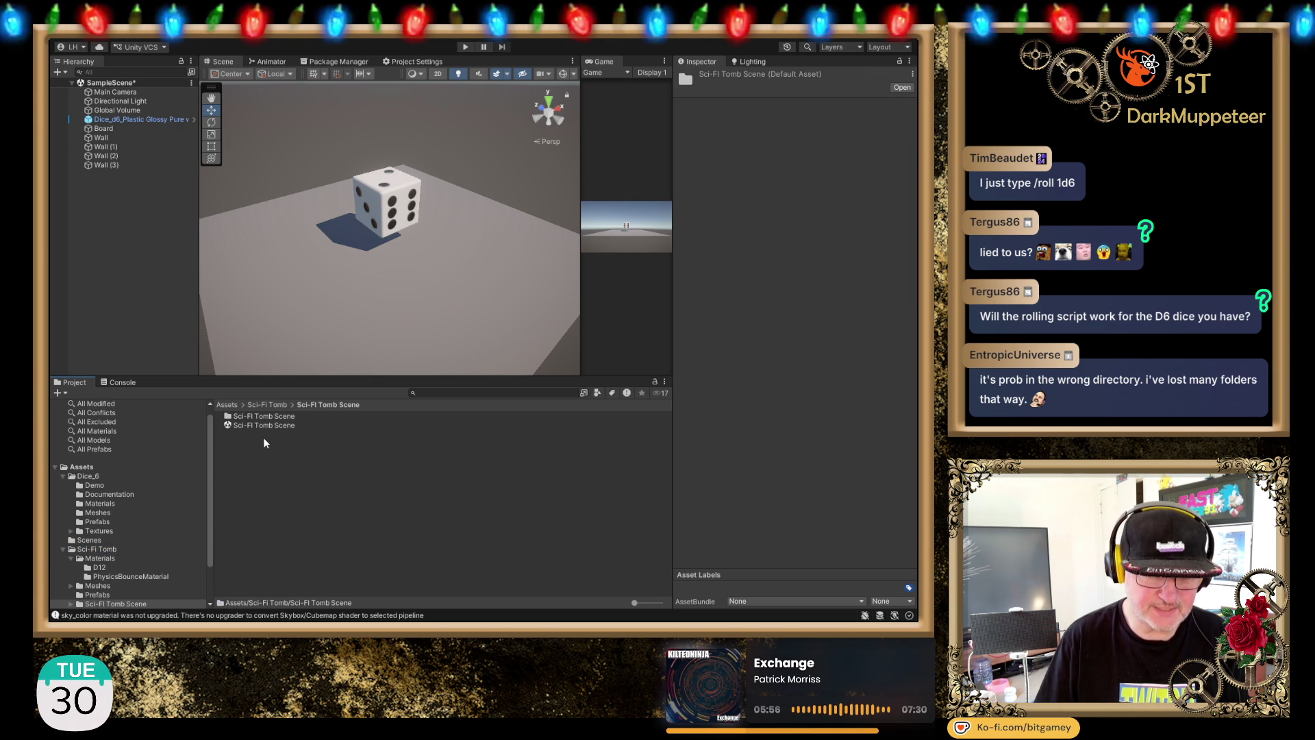
pyautogui.click(264, 425)
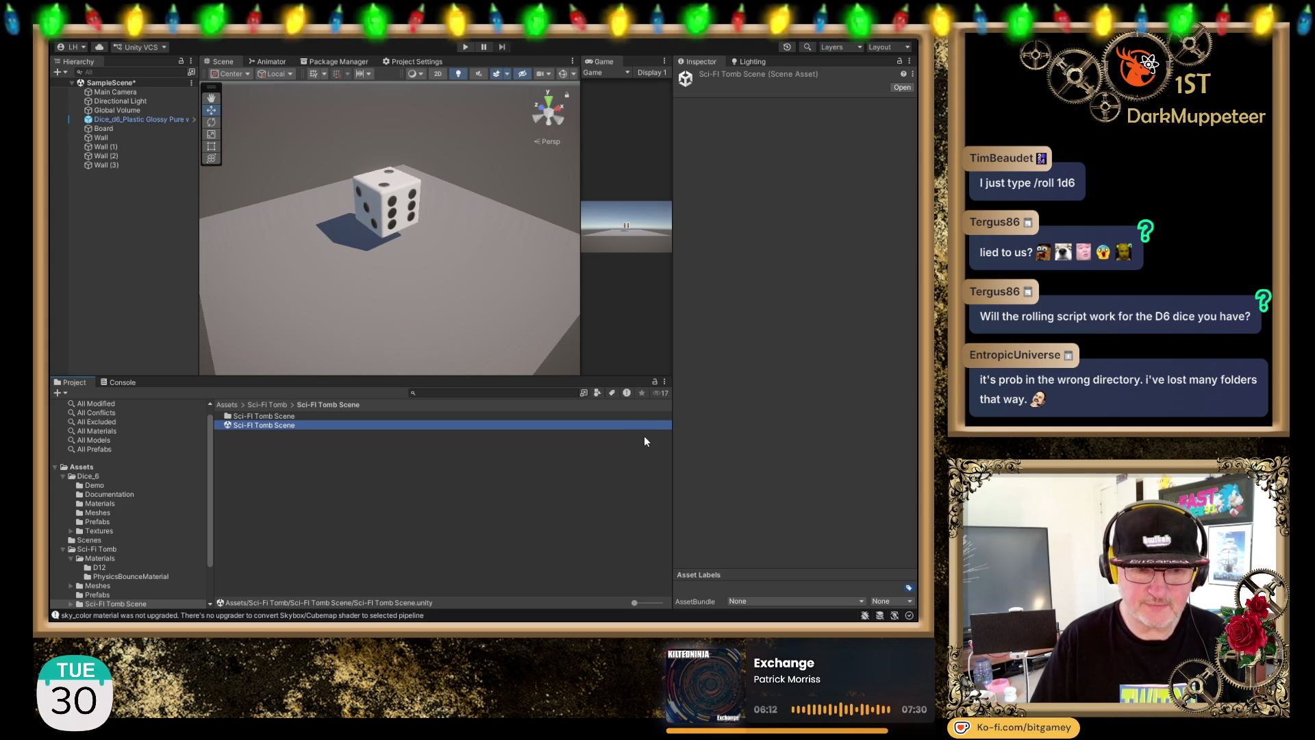
# Step: Open the Sci-Fi Tomb Scene, pan and orbit around the magenta-floored room, and frame the D12 die
pyautogui.doubleClick(263, 428)
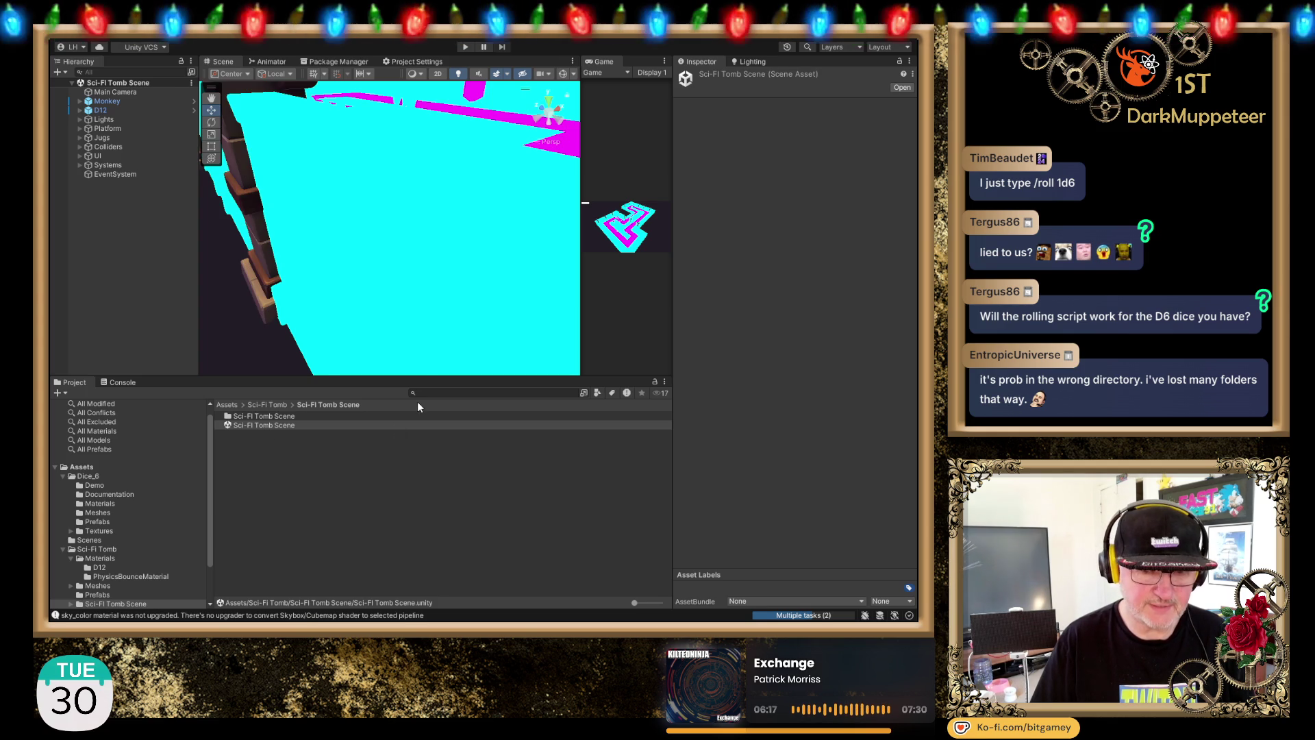
pyautogui.scroll(-2, 511, 274)
pyautogui.scroll(-10, 512, 270)
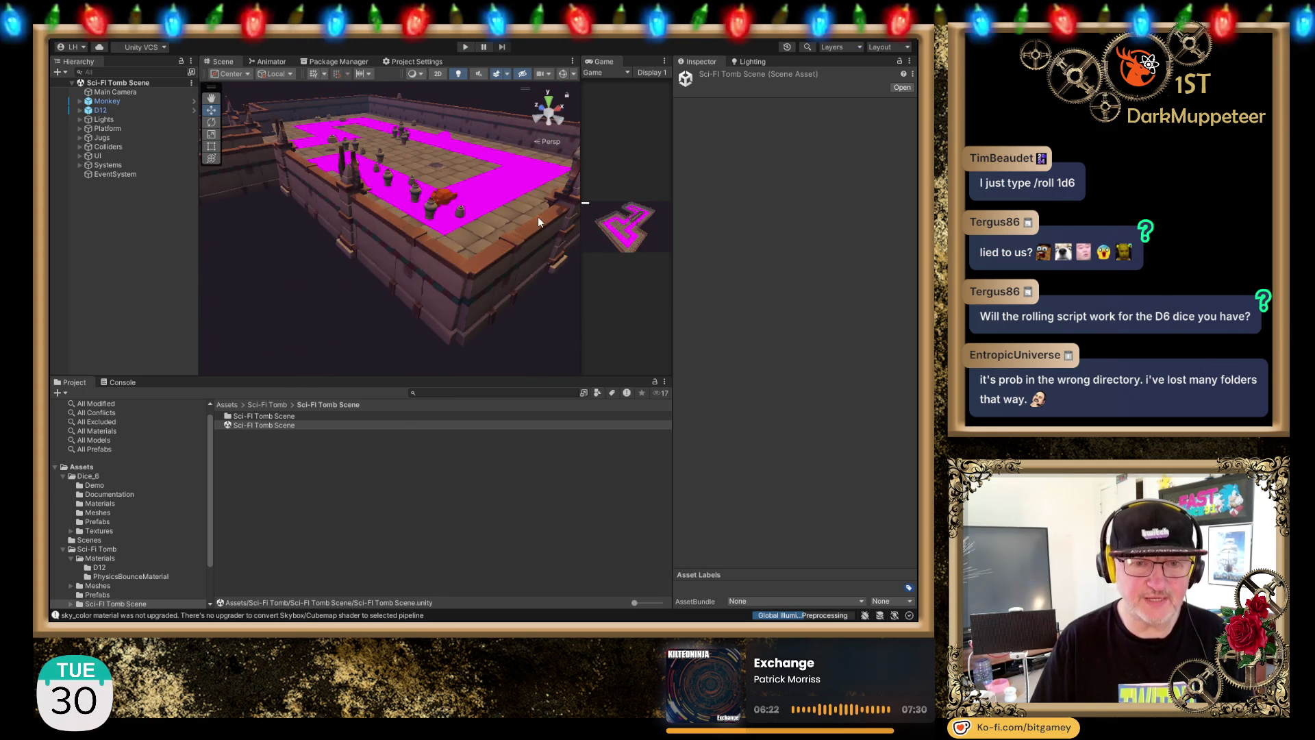
pyautogui.scroll(5, 515, 218)
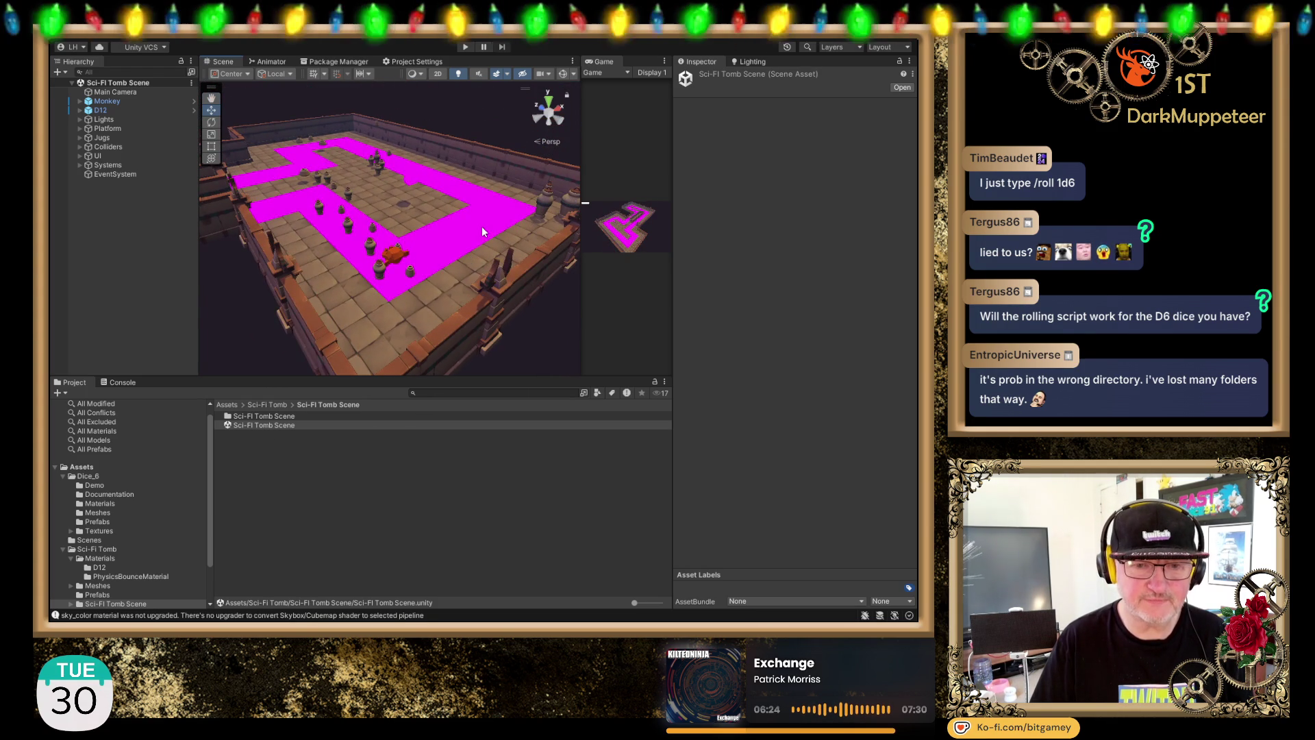
pyautogui.scroll(10, 479, 233)
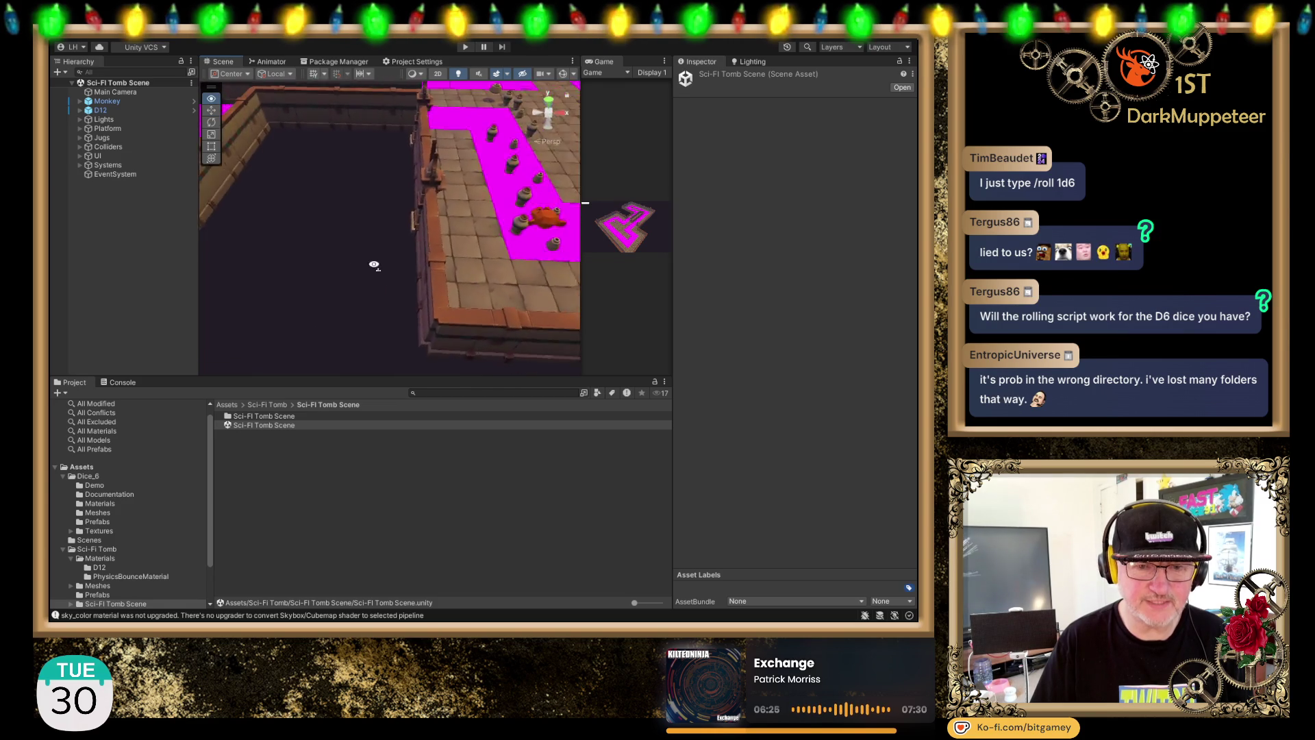
pyautogui.moveTo(427, 280)
pyautogui.mouseDown()
pyautogui.moveTo(326, 441)
pyautogui.moveTo(293, 537)
pyautogui.moveTo(150, 381)
pyautogui.mouseUp()
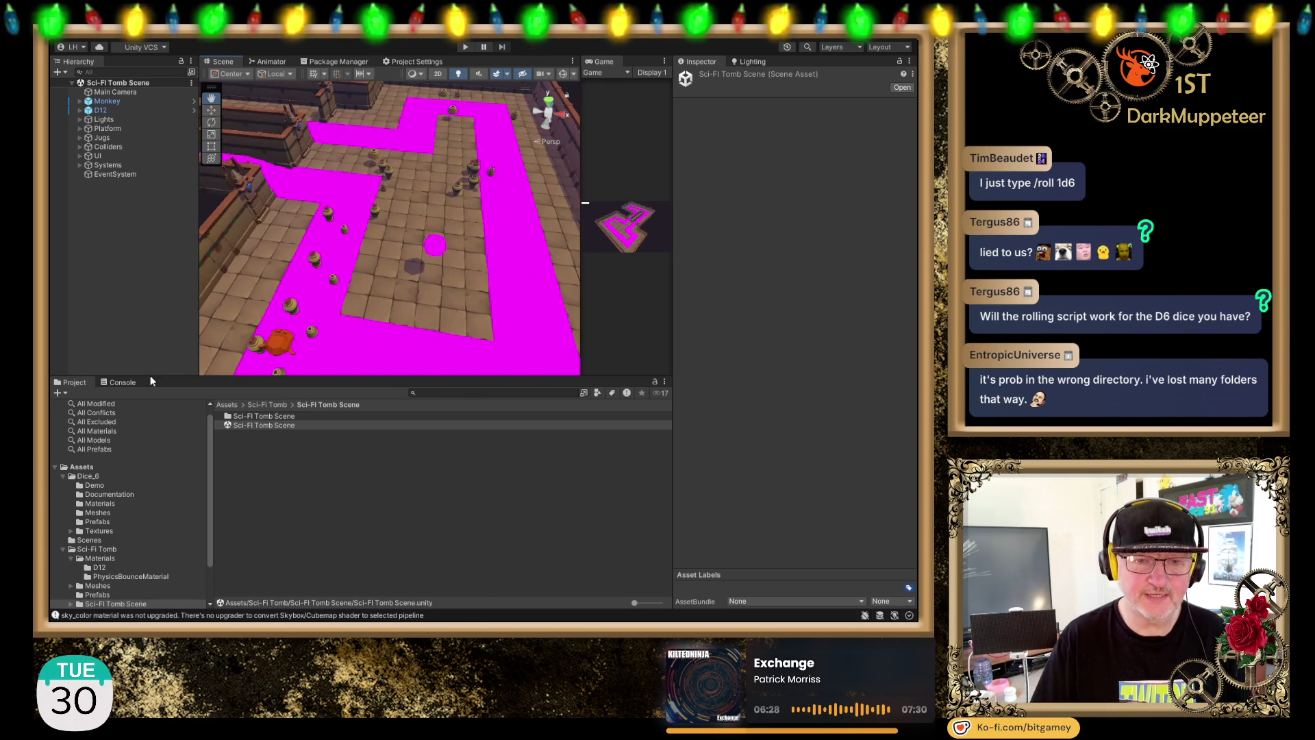
pyautogui.moveTo(372, 270); pyautogui.dragTo(171, 216)
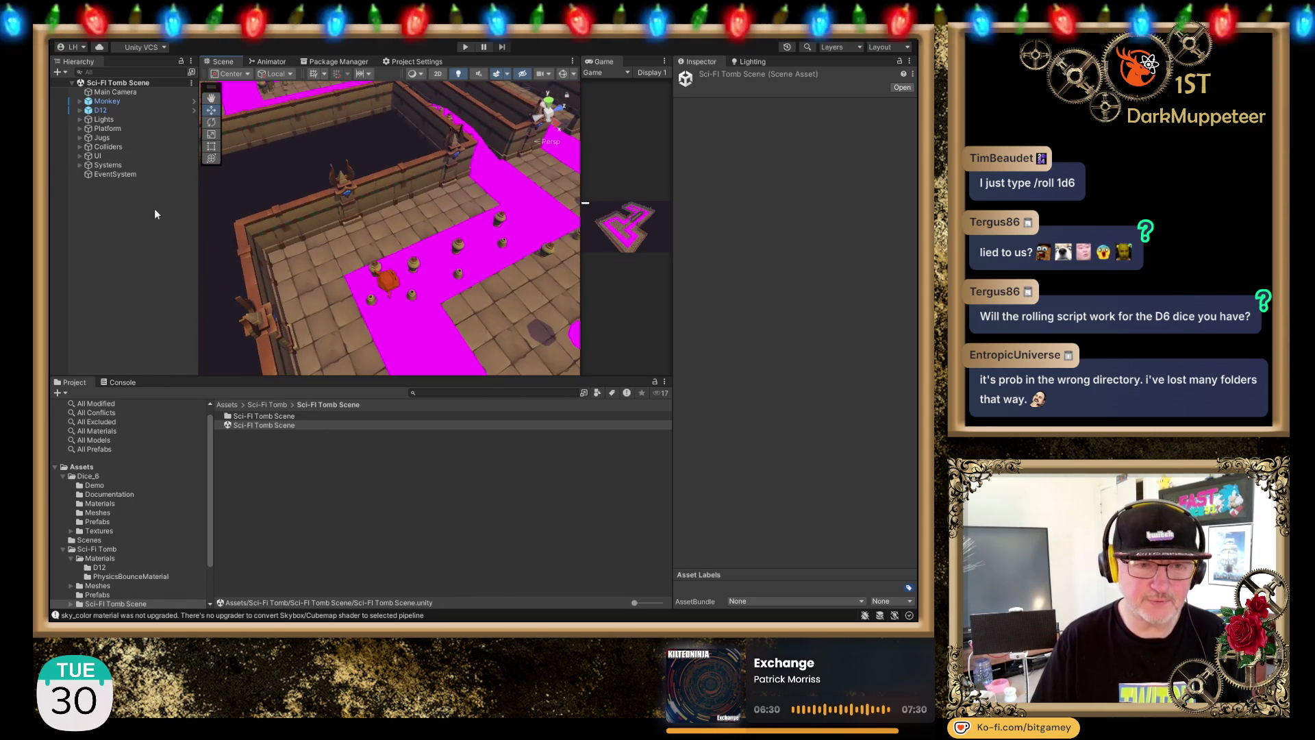
pyautogui.doubleClick(103, 109)
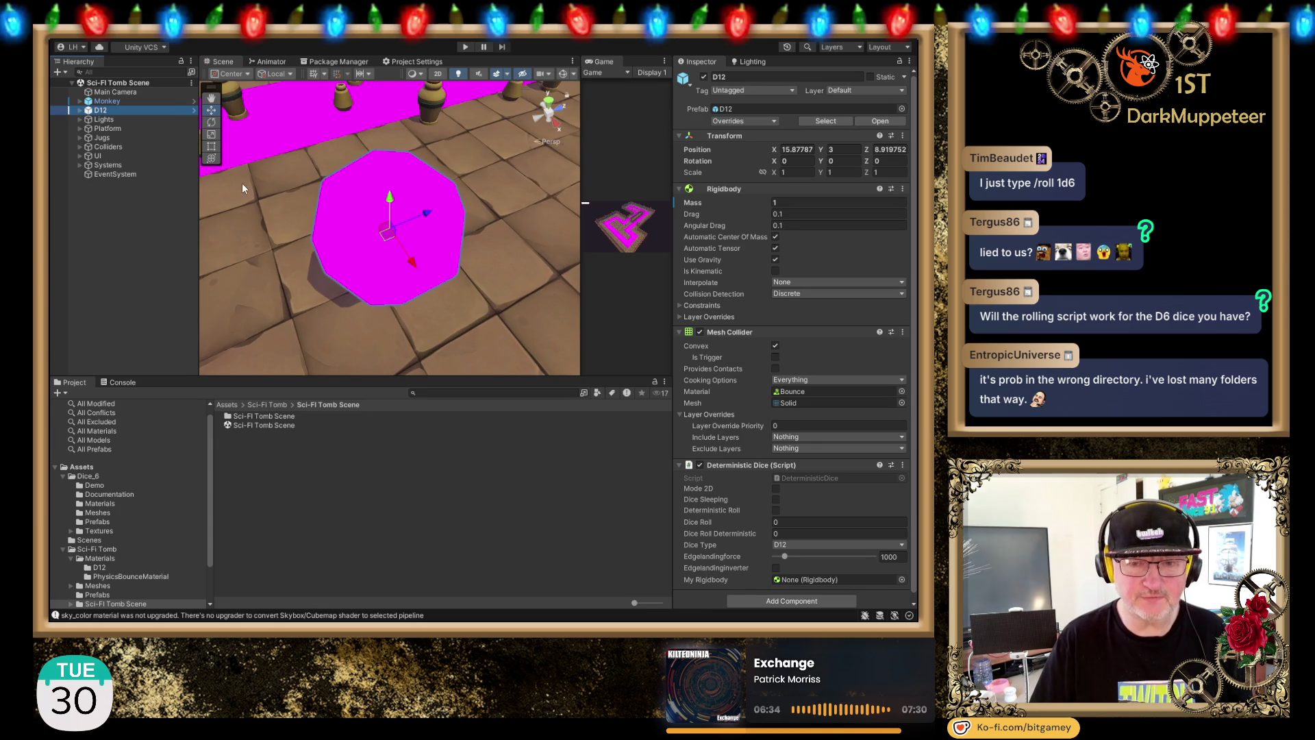
# Step: Search the scene Hierarchy for 'd6' objects
pyautogui.click(130, 71)
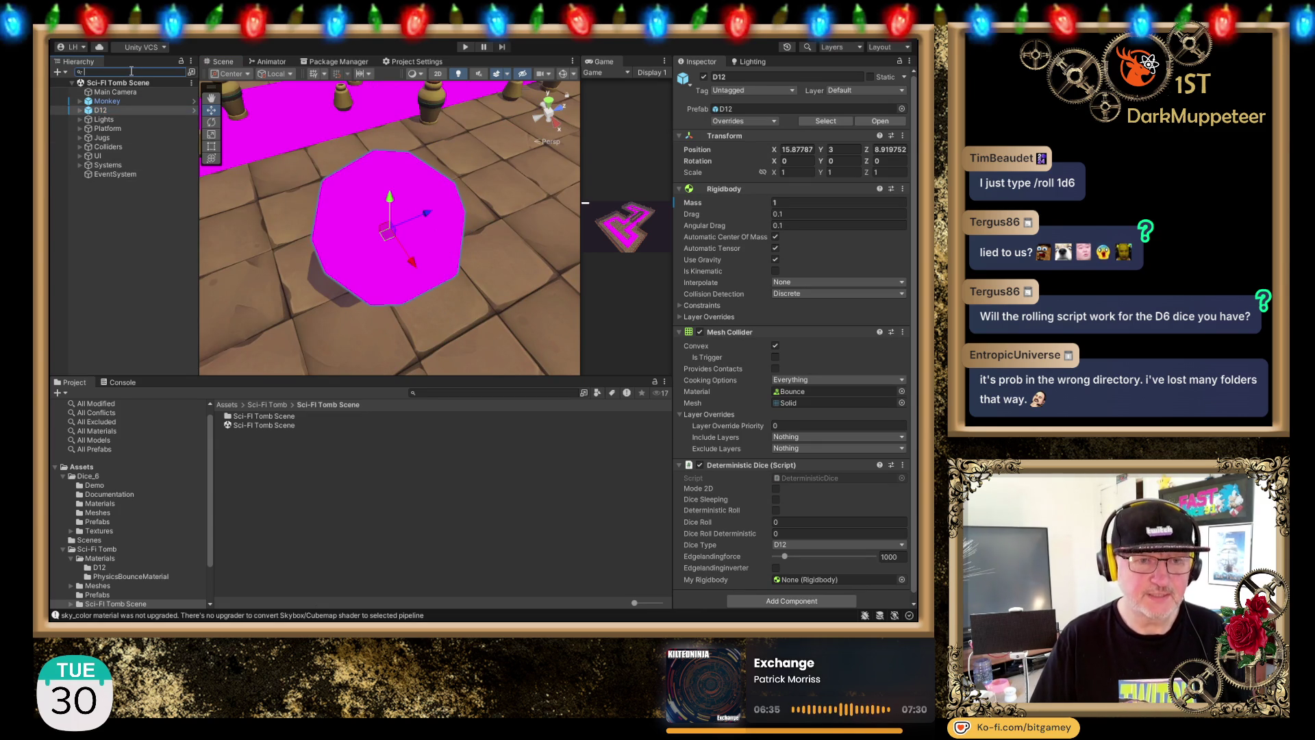
pyautogui.write('d6')
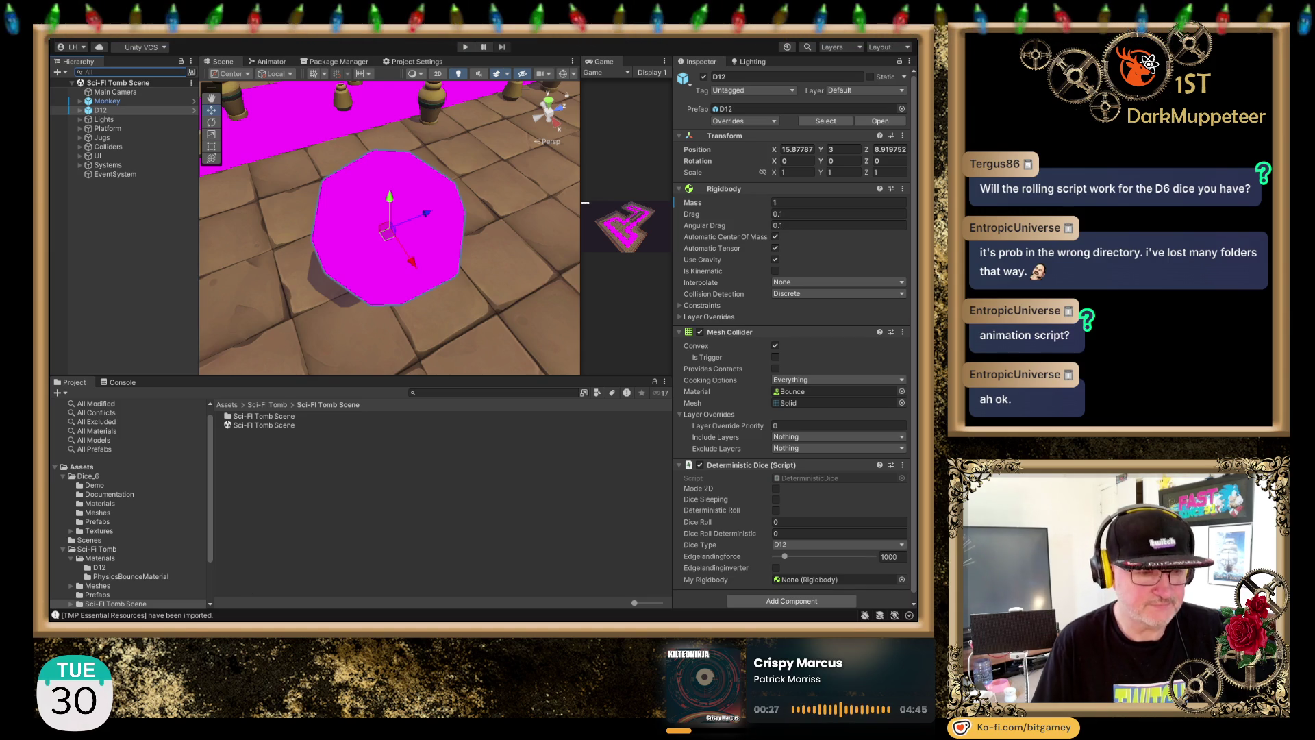
# Step: Open the MainBoard scene from the Scenes folder and frame the Dice_d6 die
pyautogui.click(450, 454)
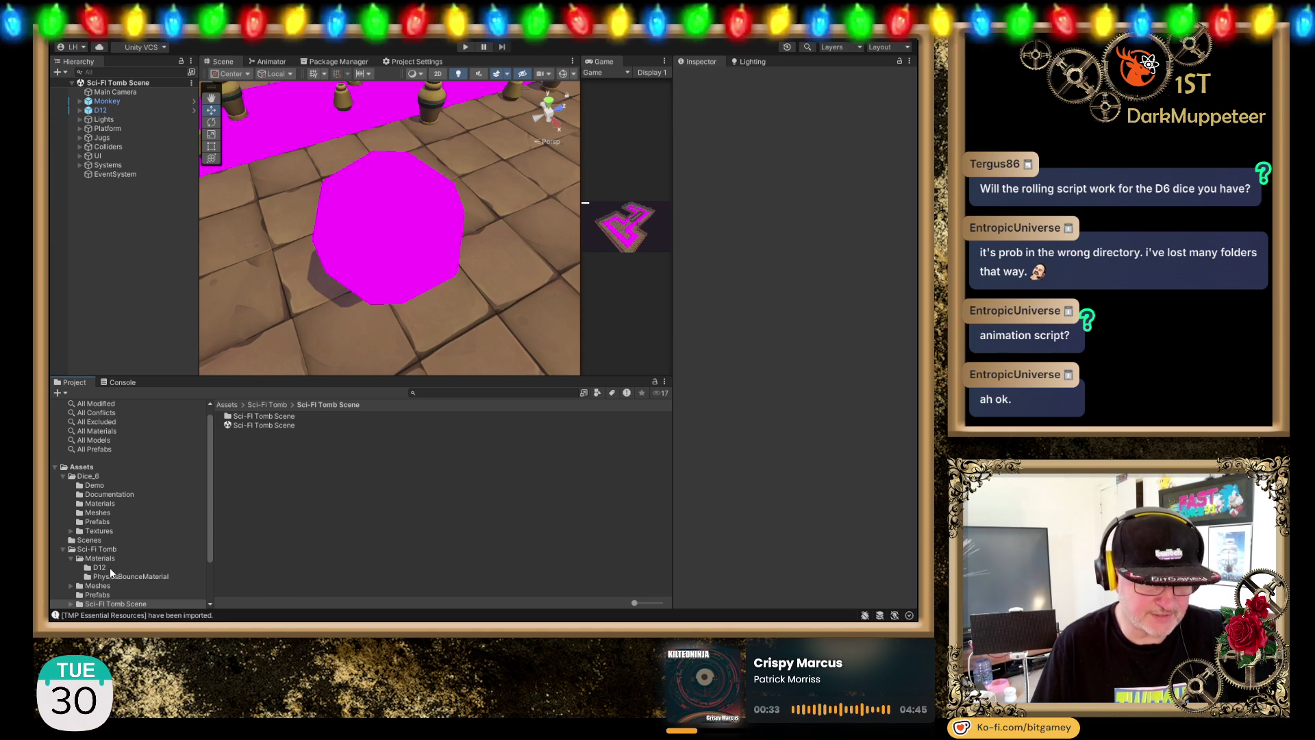
pyautogui.click(101, 539)
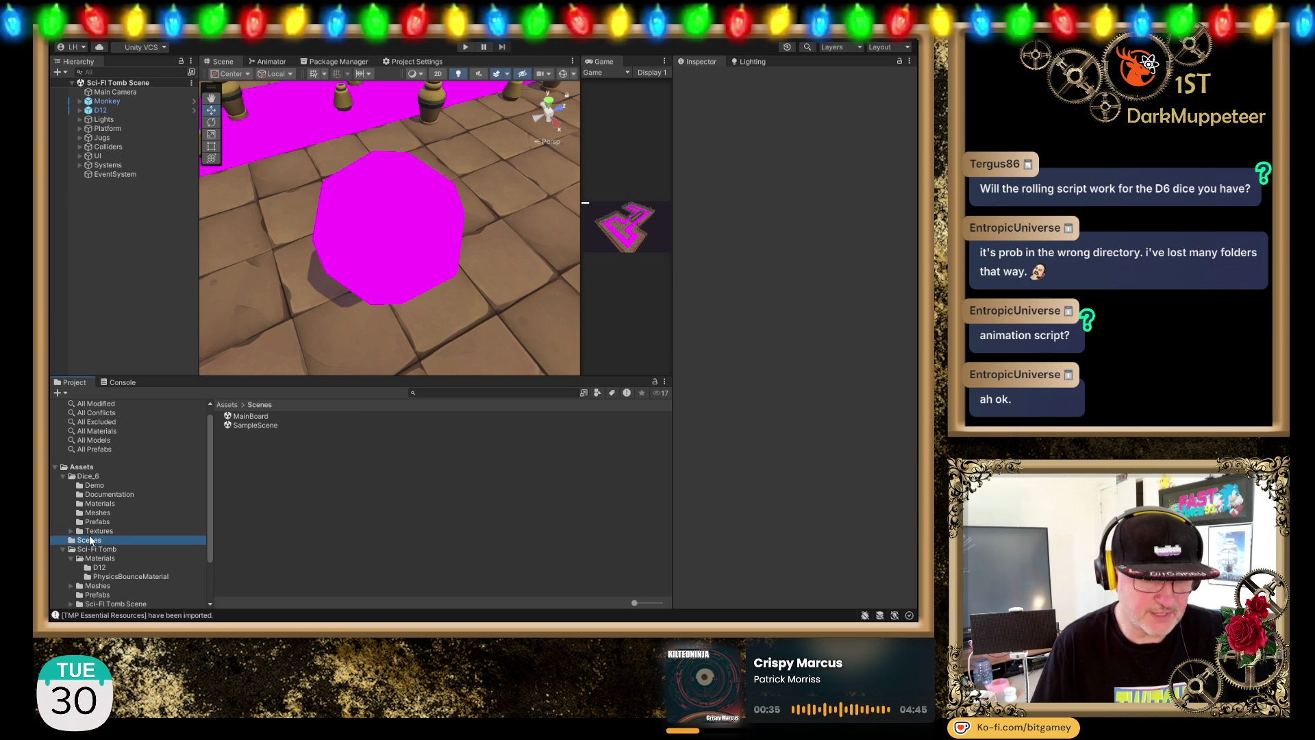
pyautogui.doubleClick(241, 417)
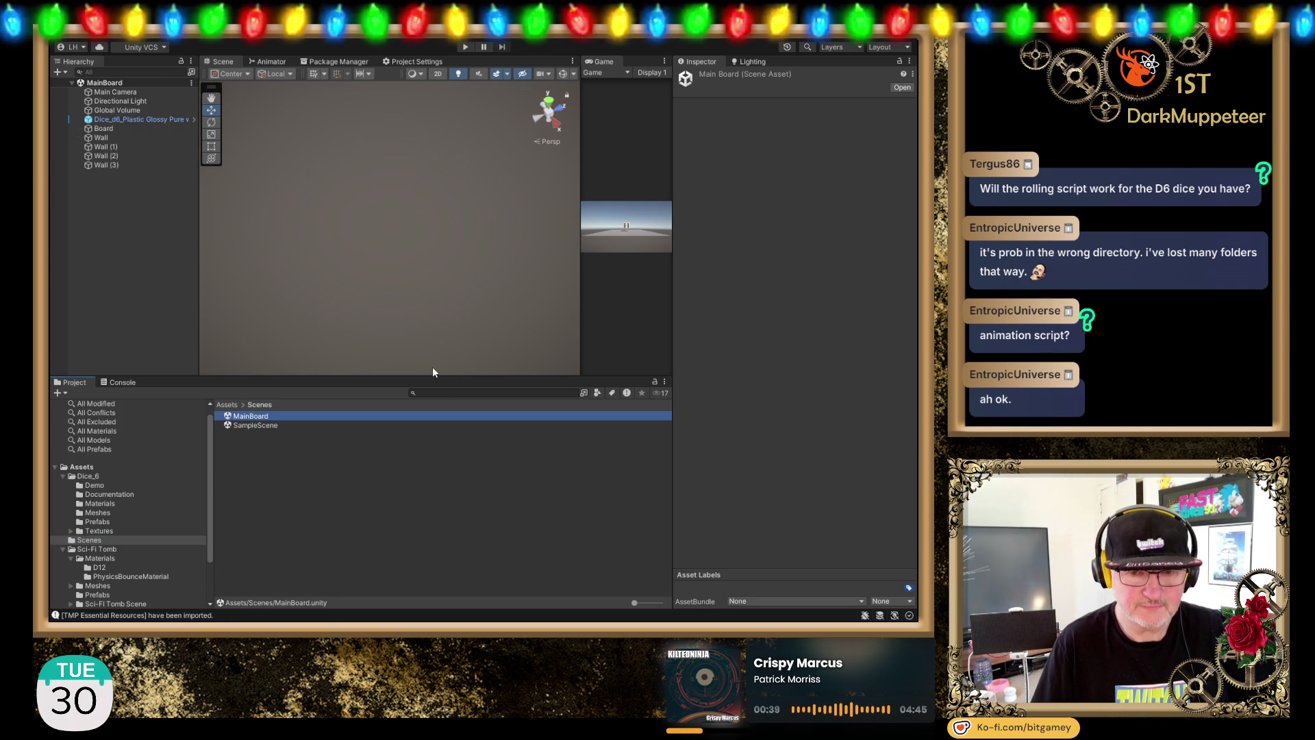
pyautogui.doubleClick(127, 119)
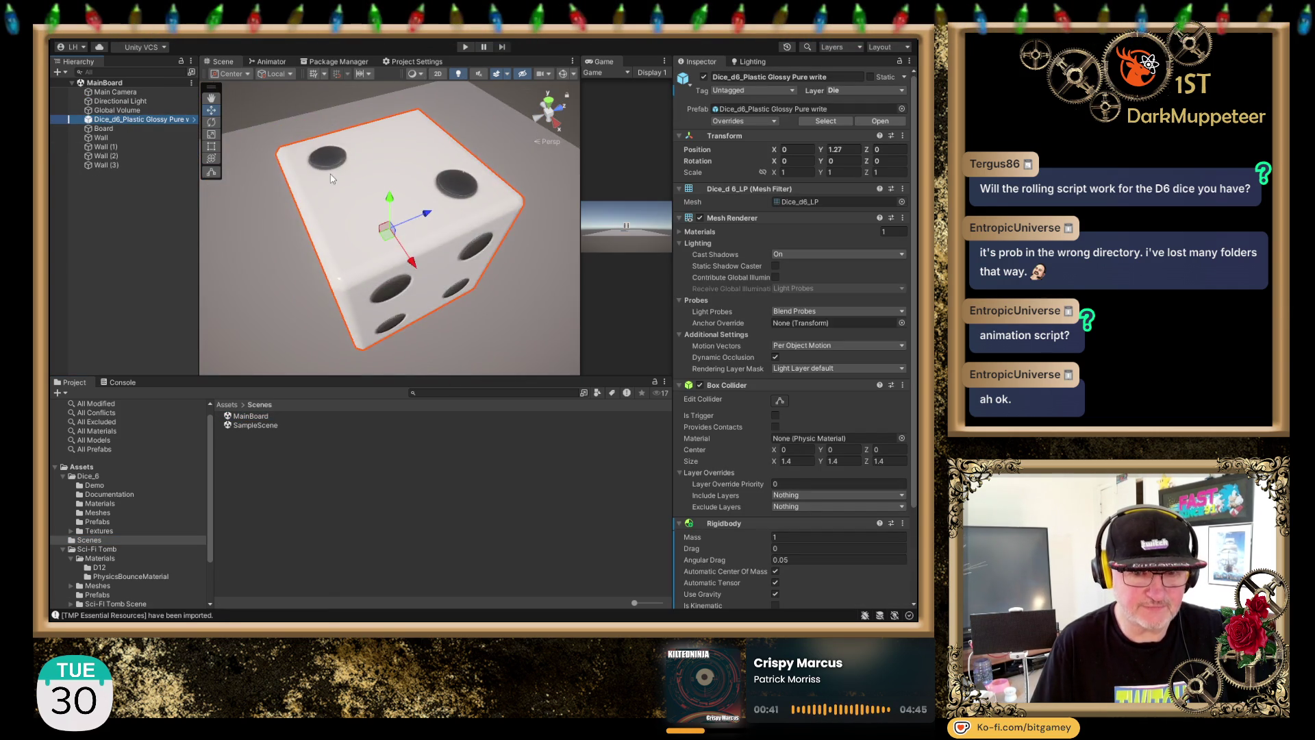
# Step: Raise the die to height 2.63 and tilt it about 27 degrees around Z
pyautogui.scroll(-5, 488, 273)
pyautogui.scroll(3, 487, 268)
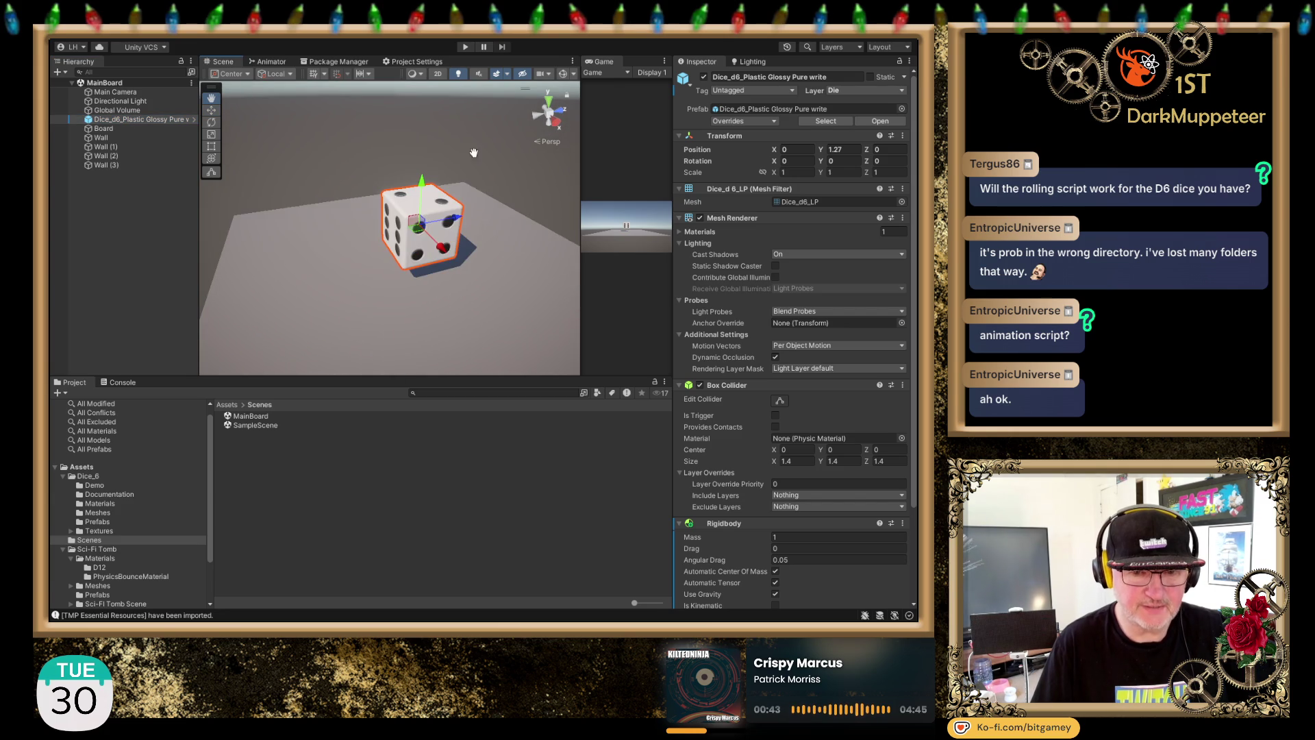
pyautogui.moveTo(423, 183); pyautogui.dragTo(406, 166)
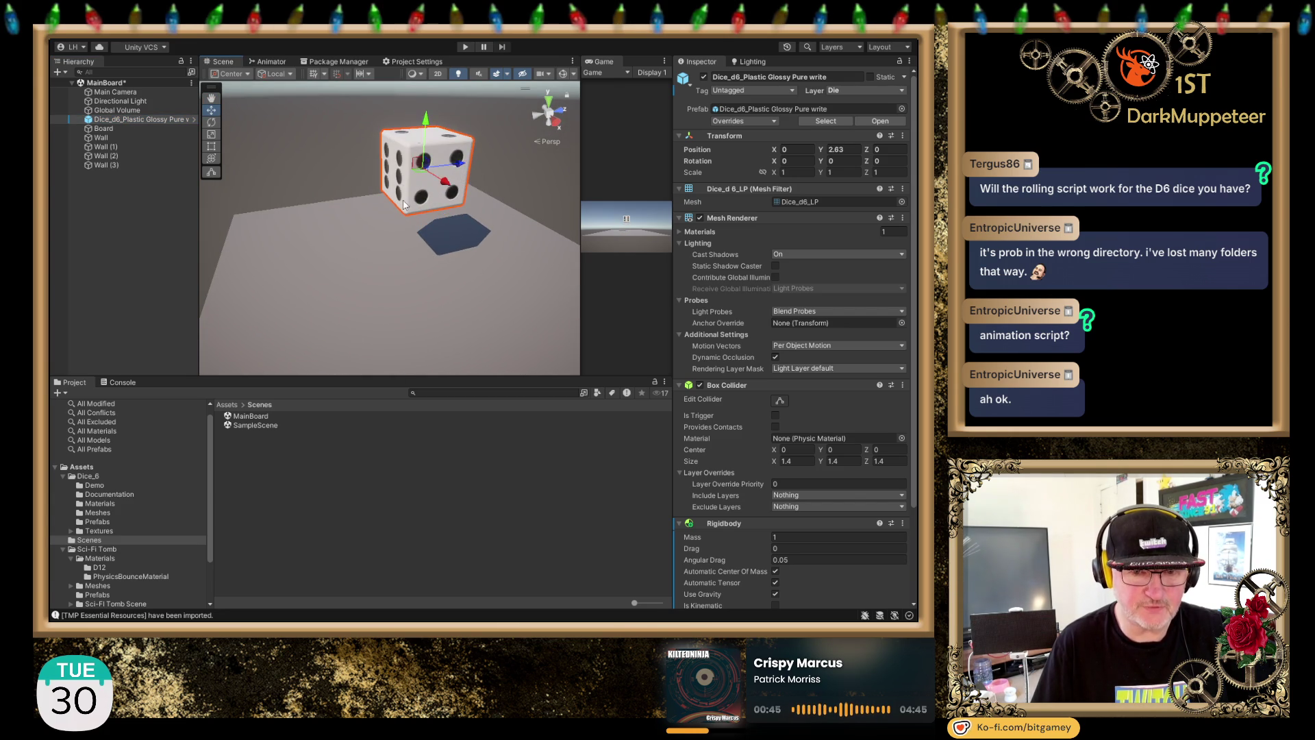
pyautogui.scroll(-3, 408, 168)
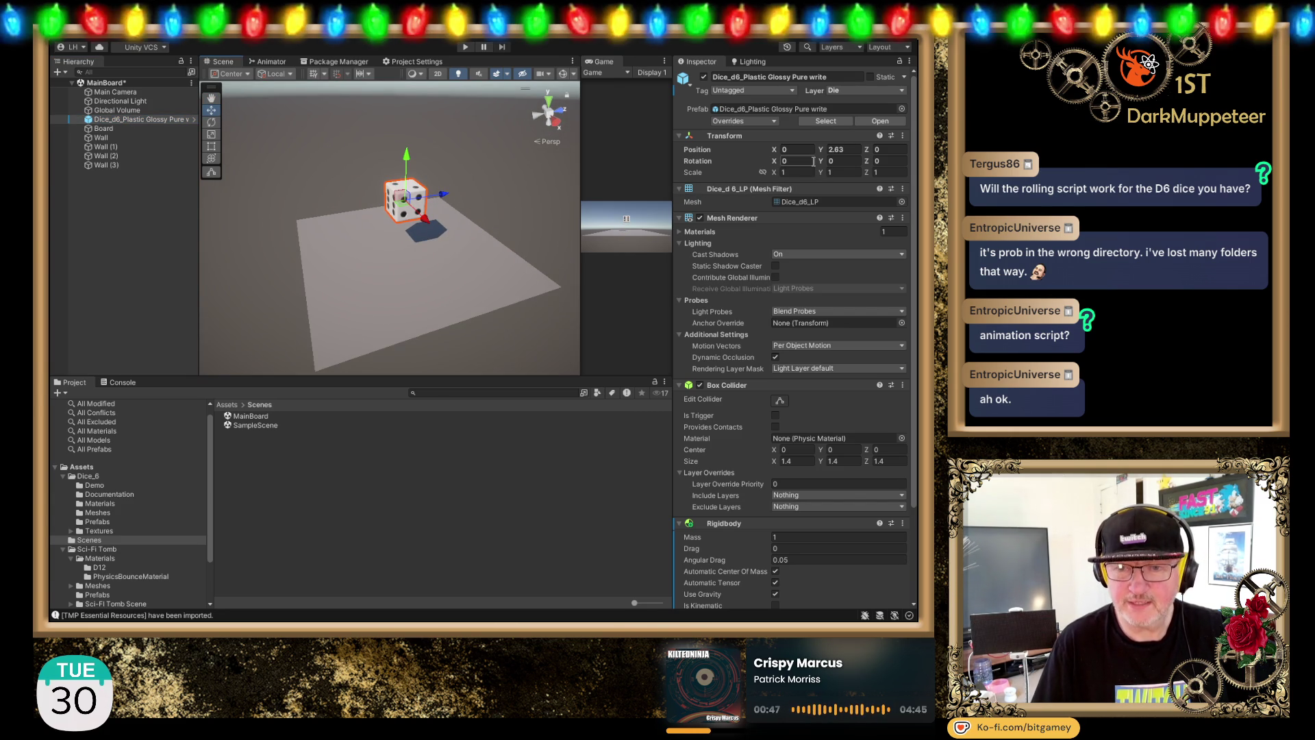
pyautogui.click(212, 124)
pyautogui.moveTo(432, 192)
pyautogui.mouseDown()
pyautogui.moveTo(385, 206)
pyautogui.moveTo(376, 225)
pyautogui.moveTo(401, 240)
pyautogui.moveTo(438, 175)
pyautogui.mouseUp()
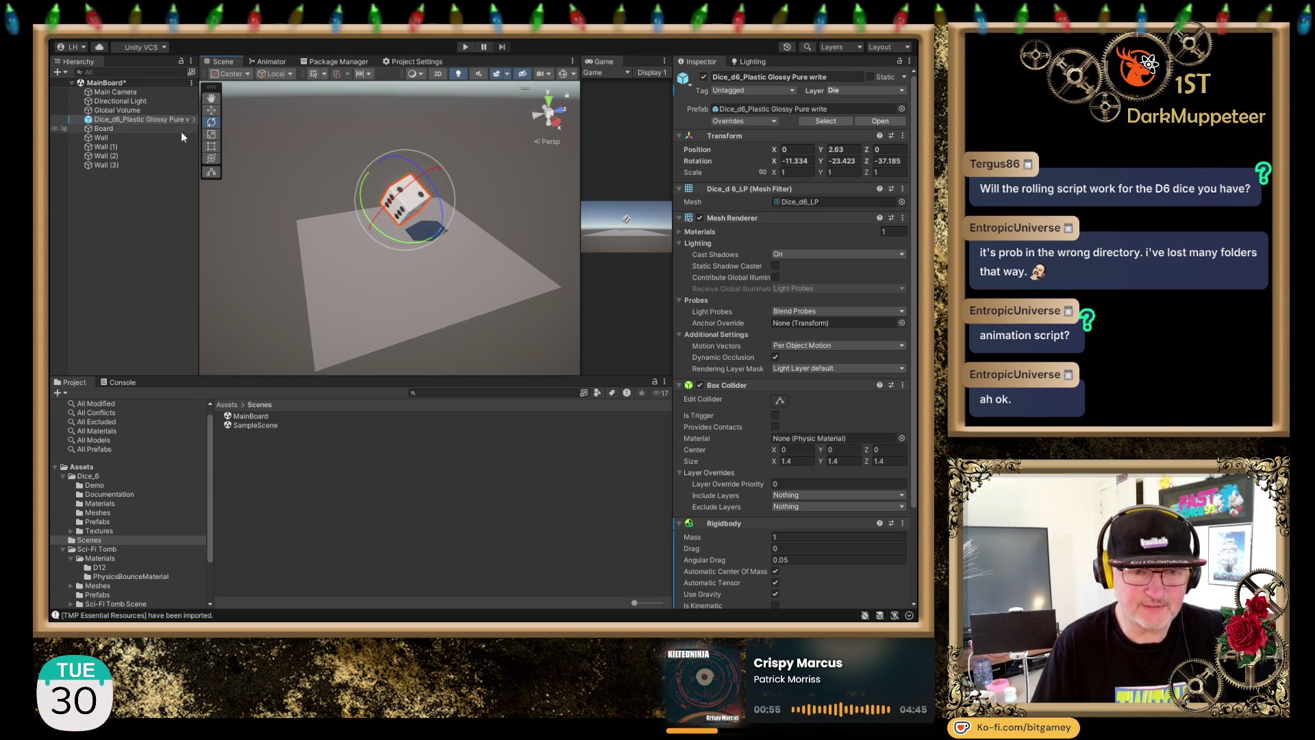
# Step: Lift the die to Y 6.27 above the board and enter Play mode to let it fall
pyautogui.click(211, 110)
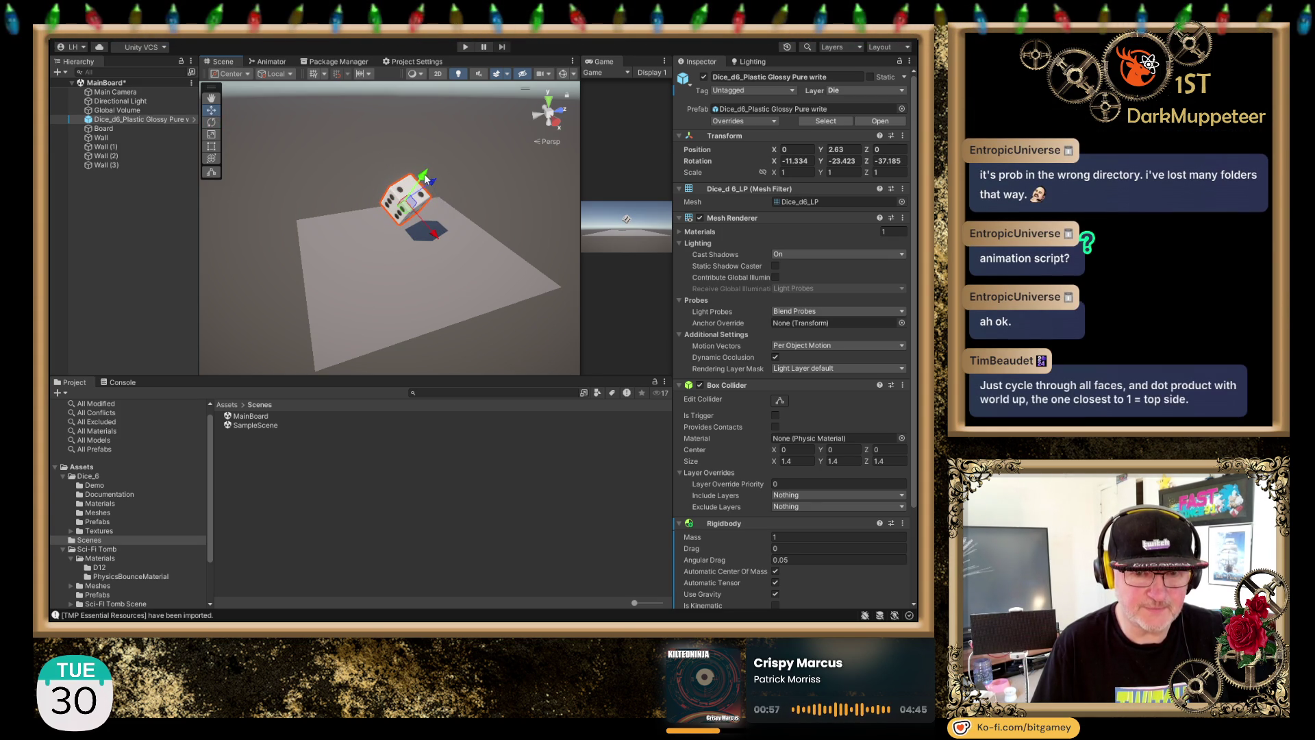
pyautogui.moveTo(821, 154); pyautogui.dragTo(869, 155)
pyautogui.scroll(-4, 445, 262)
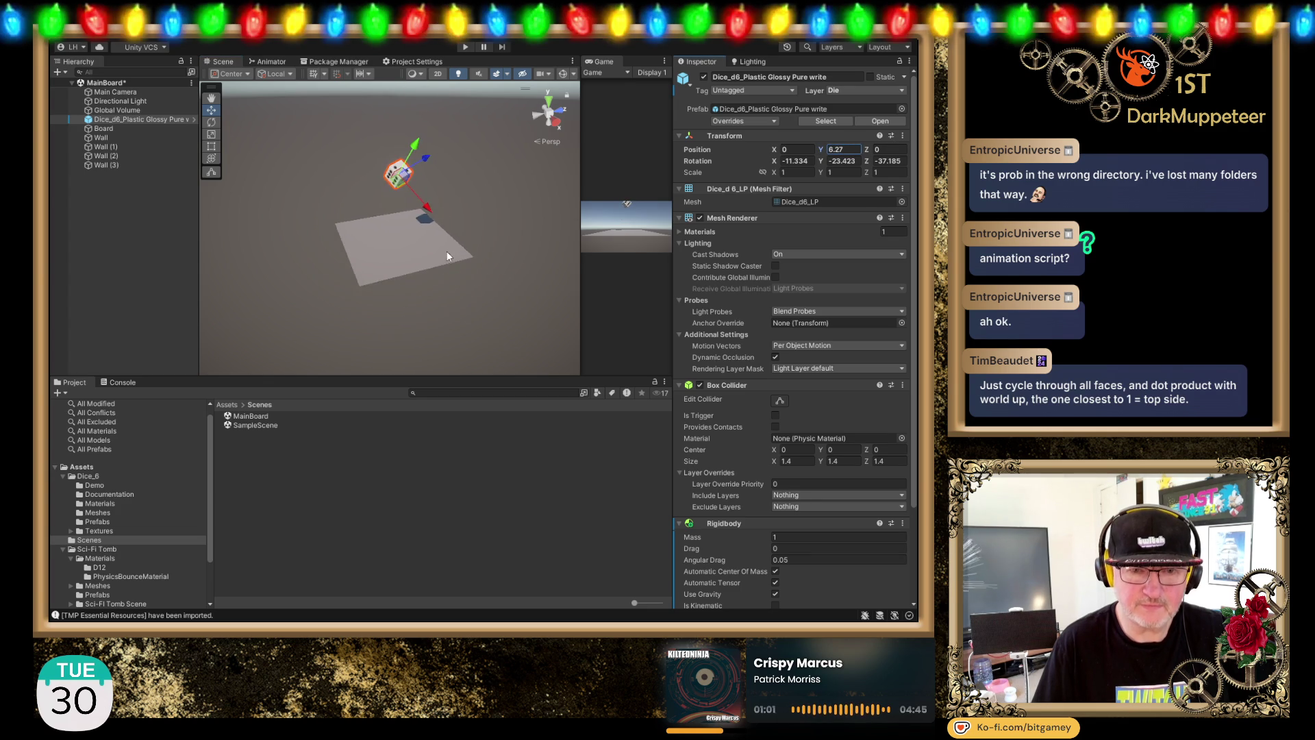
pyautogui.scroll(-2, 446, 261)
pyautogui.click(466, 47)
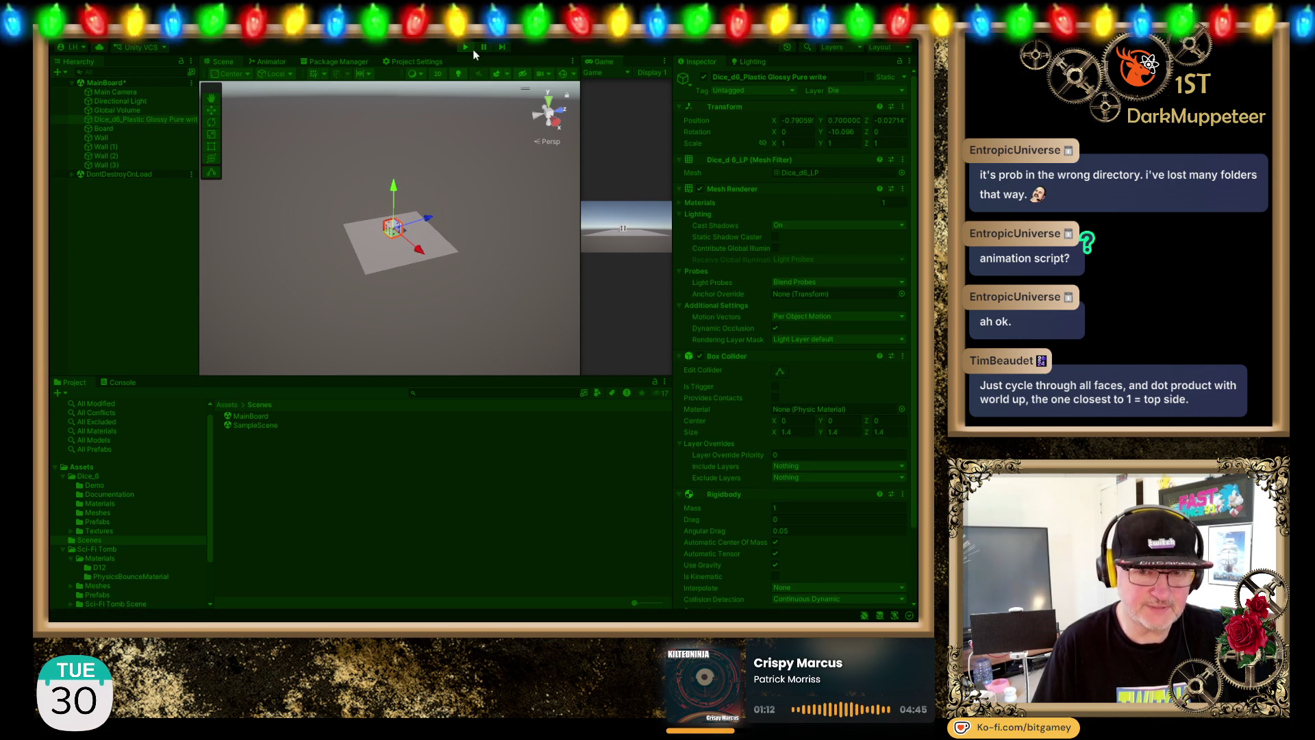
# Step: Exit Play mode, then bring up the Hot Rod Constructor package details
pyautogui.click(470, 48)
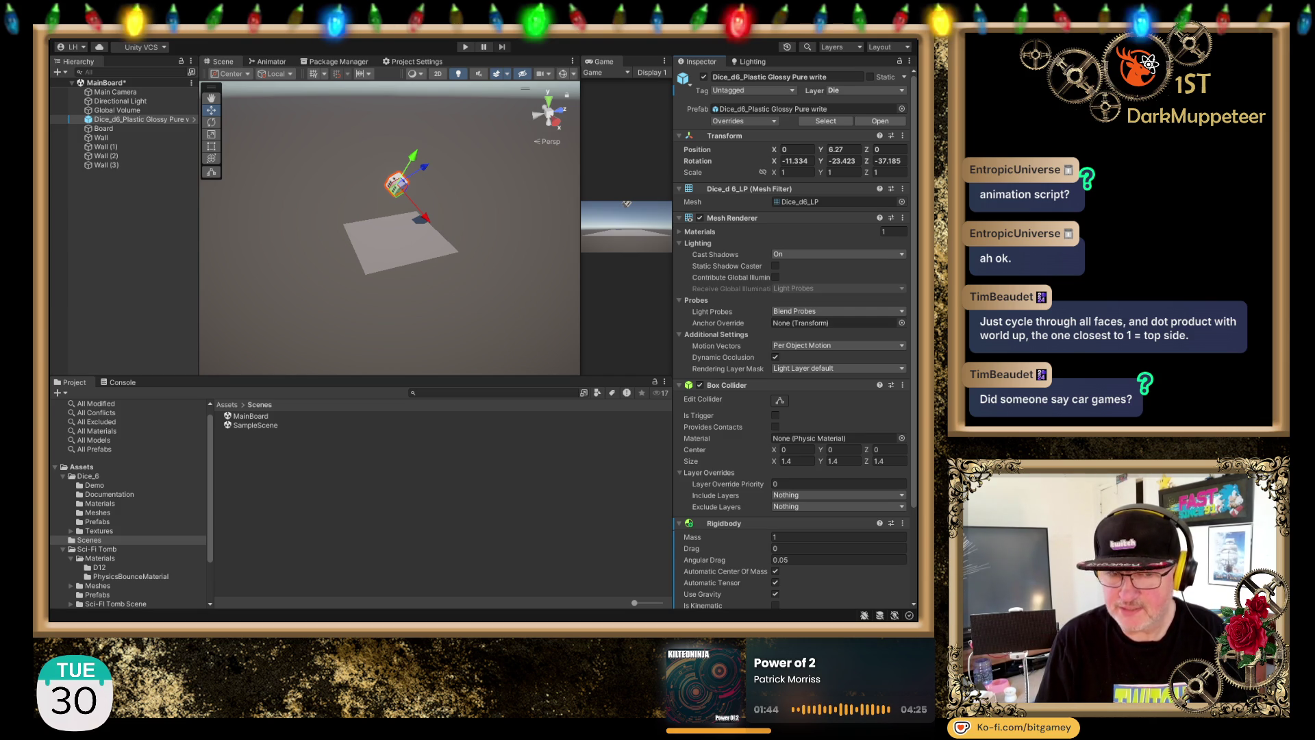
pyautogui.click(334, 62)
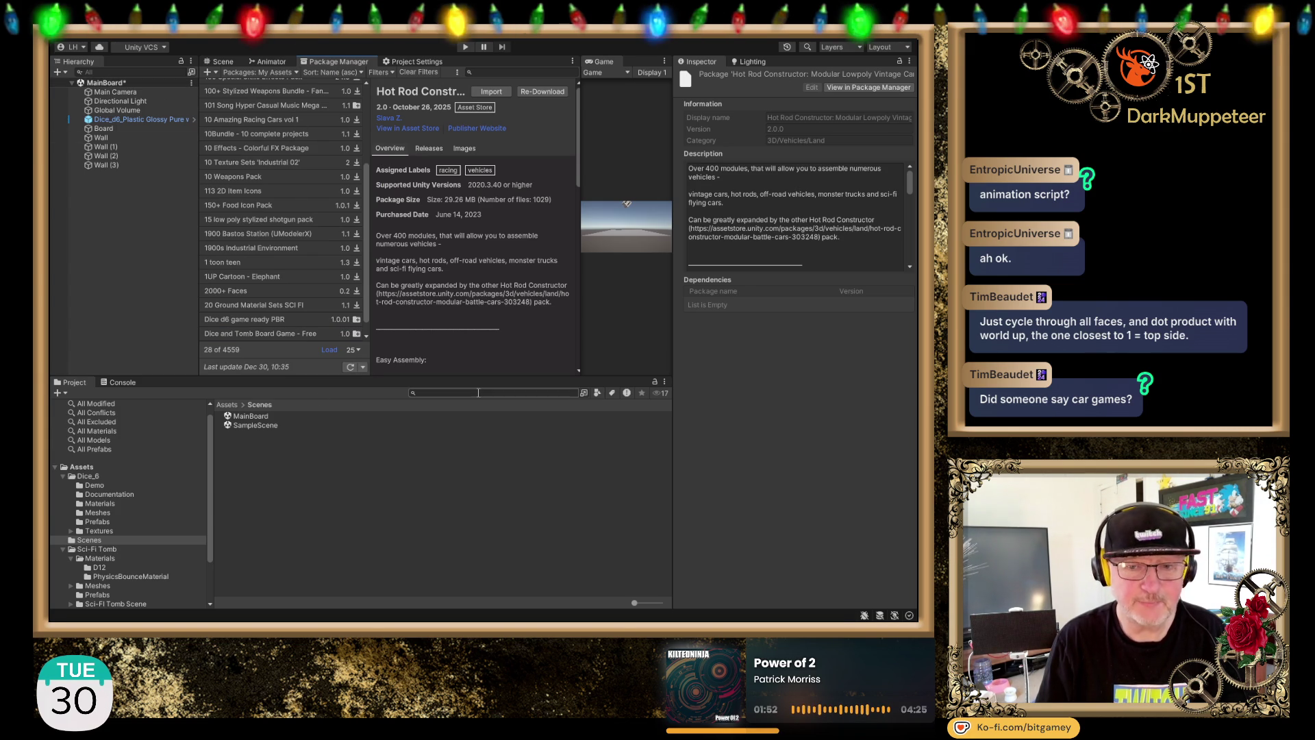
# Step: Glance back at the board in the Scene view, then return to the Hot Rod Constructor package details
pyautogui.click(222, 63)
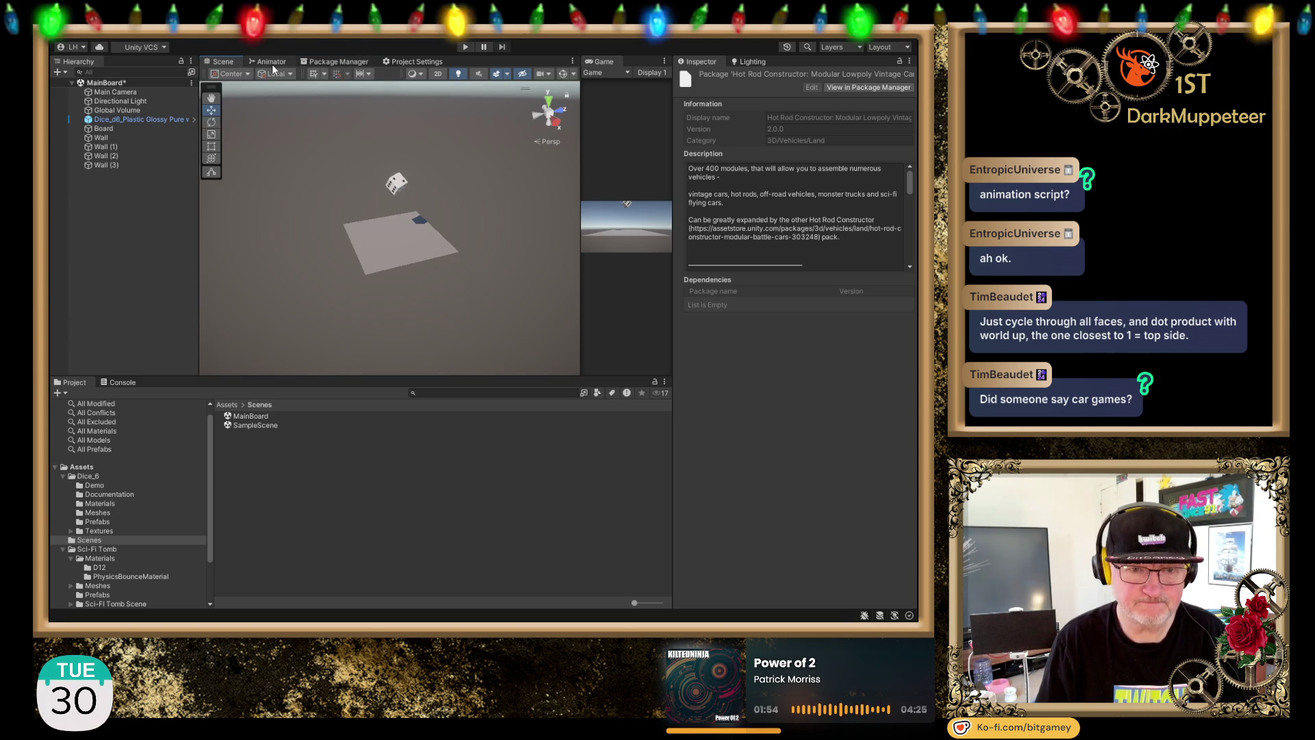
pyautogui.click(326, 62)
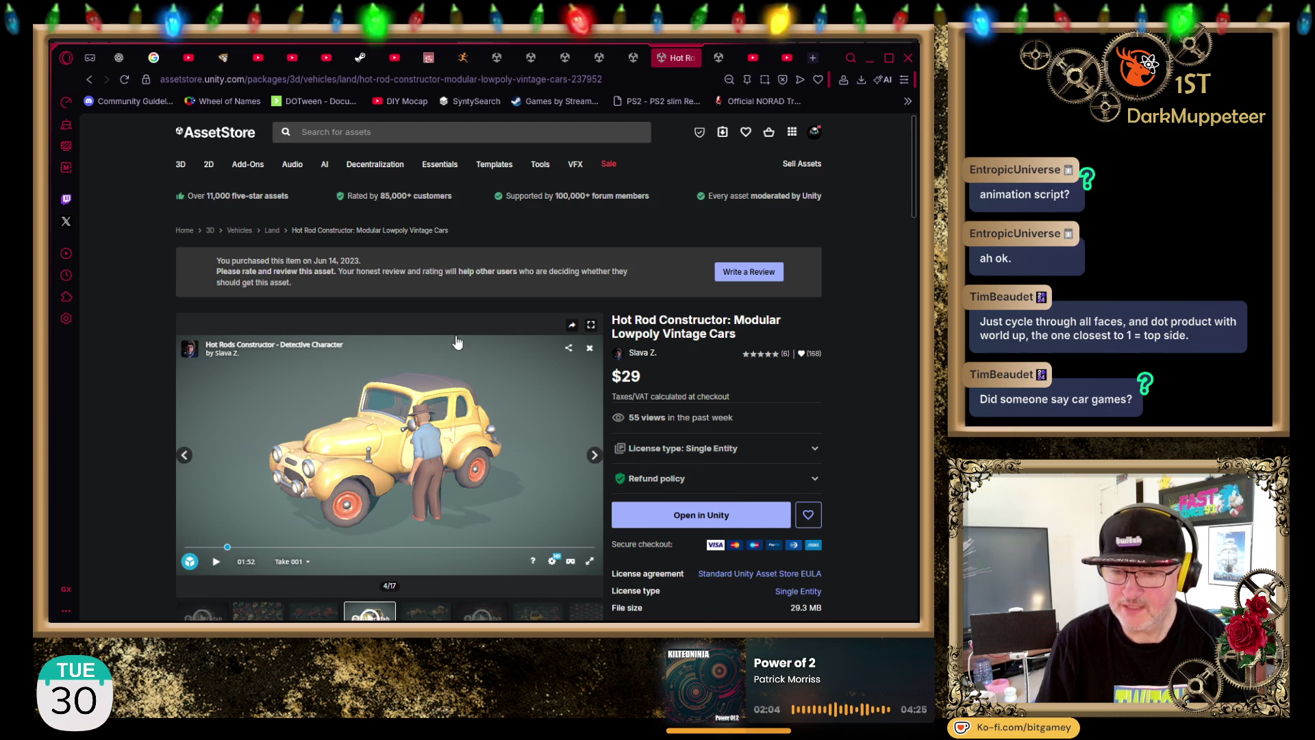
# Step: Reorder the browser tabs and bring up the Hot Rod Lowpoly Vintage Cars asset page
pyautogui.scroll(-2, 856, 272)
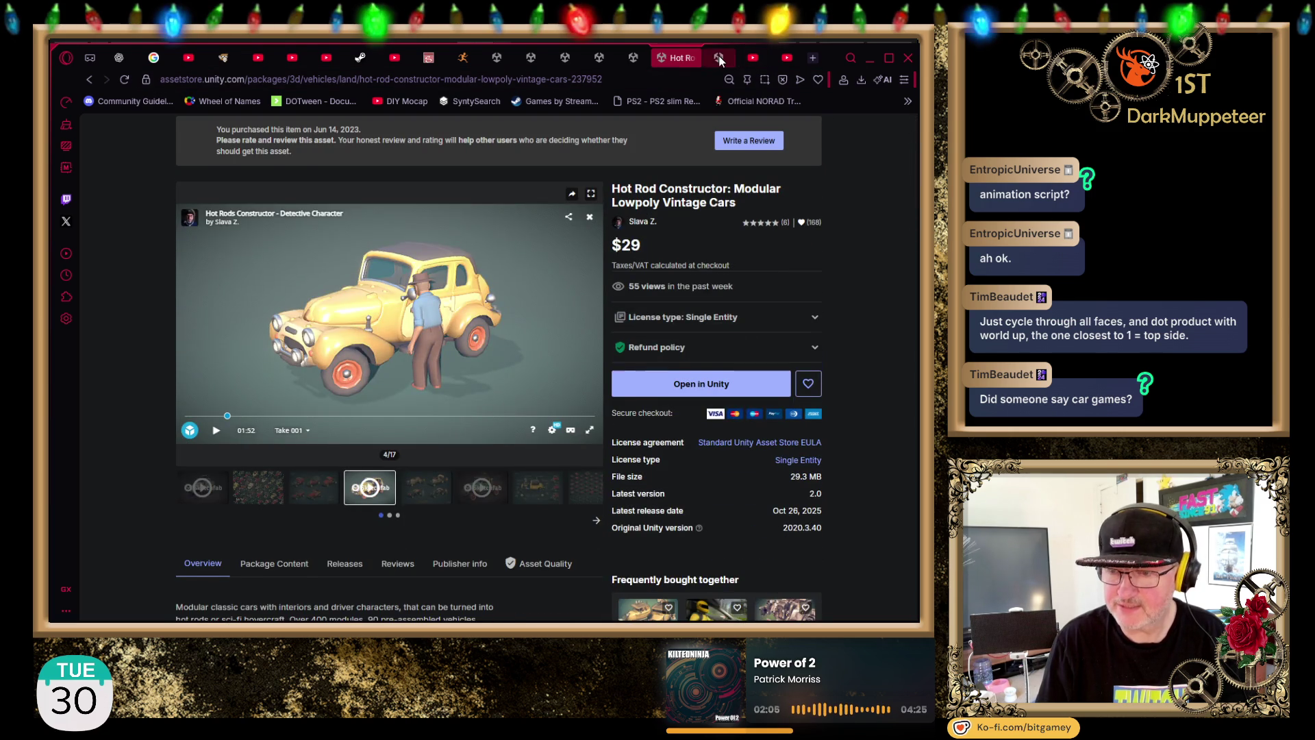
pyautogui.click(720, 59)
pyautogui.moveTo(721, 59); pyautogui.dragTo(678, 59)
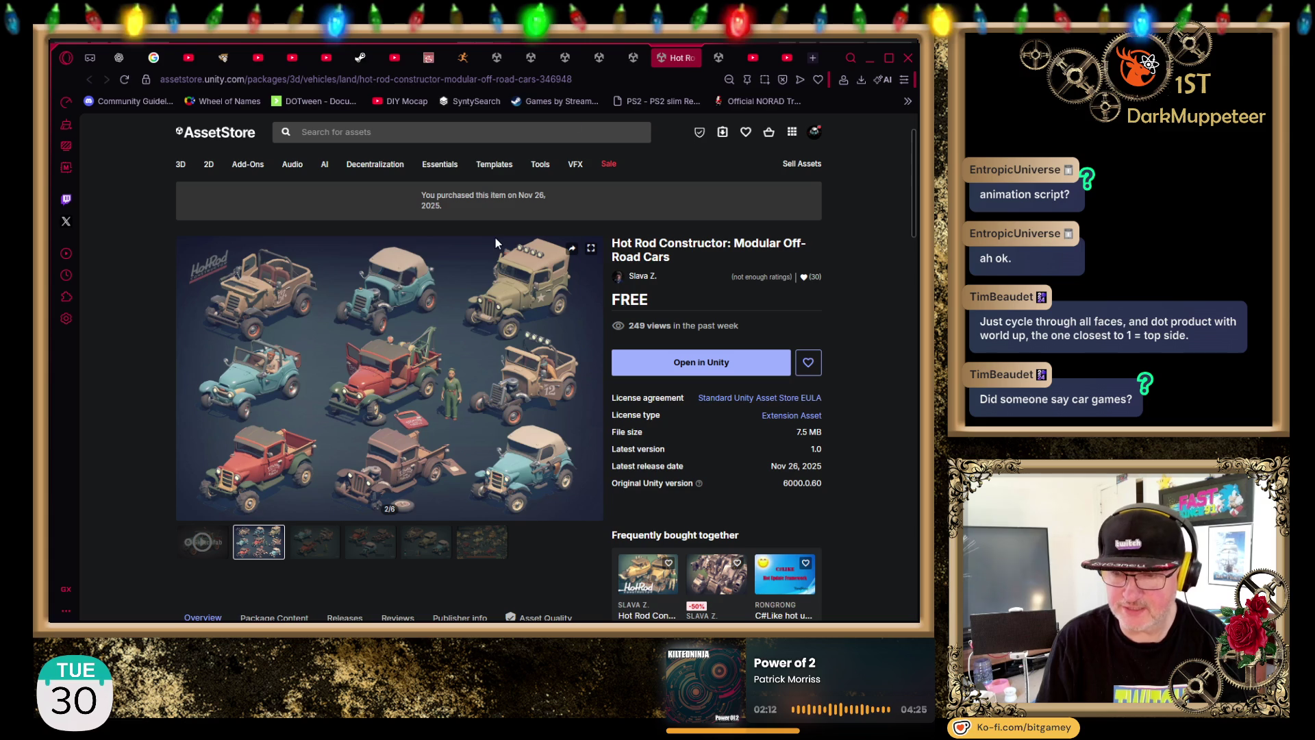
pyautogui.click(630, 59)
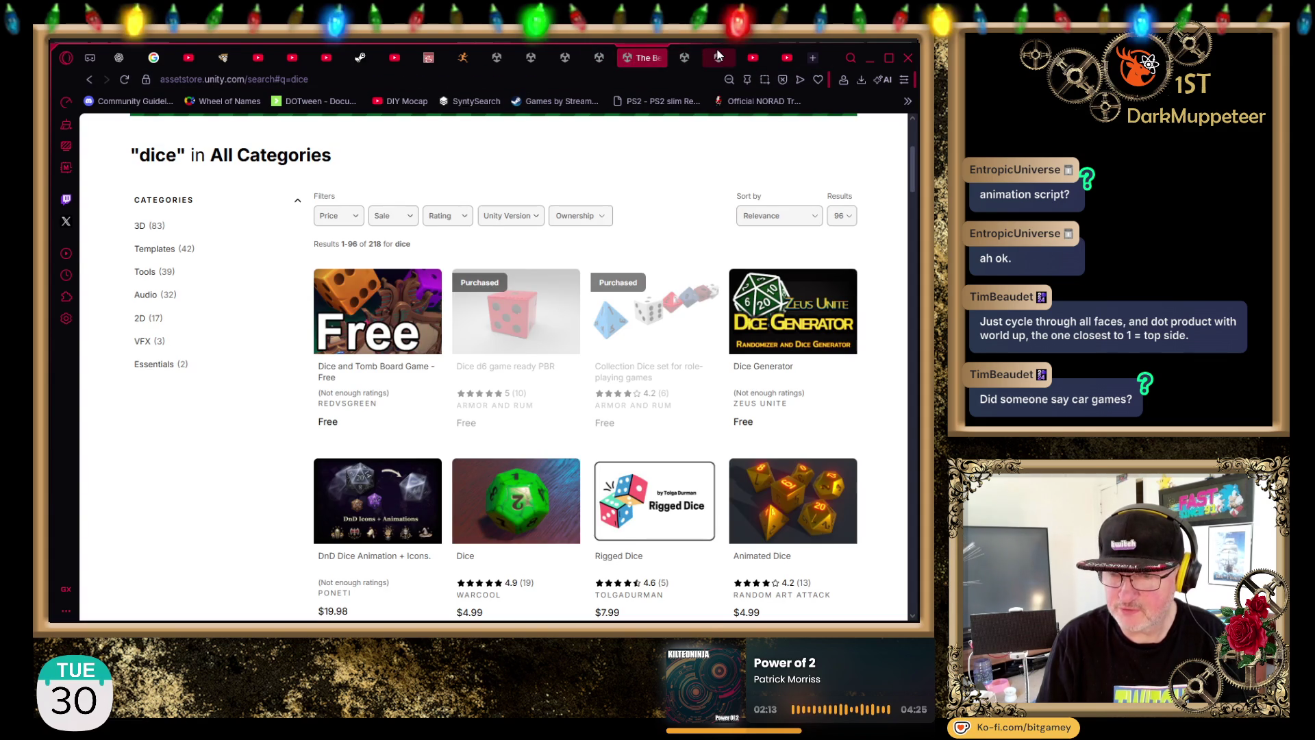
pyautogui.click(726, 59)
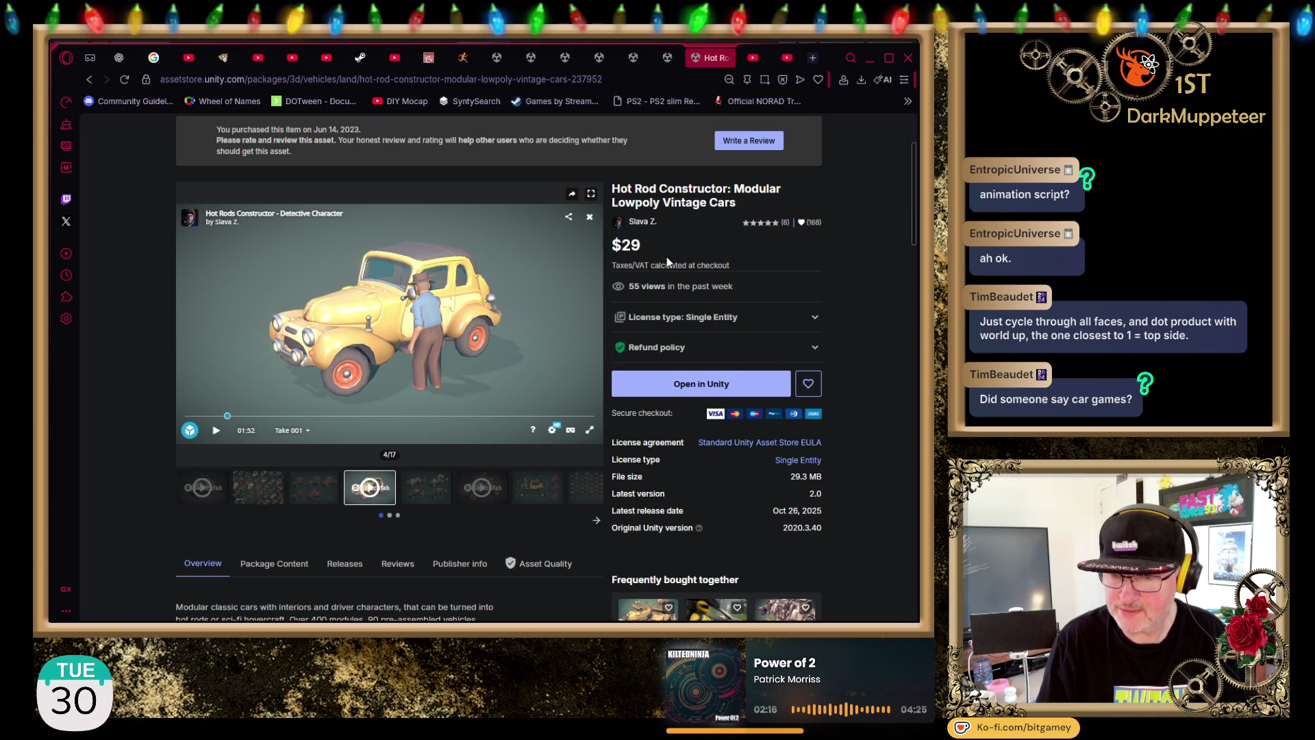
# Step: Preview the cars grid, red hot rods, tan cars with characters and tow truck gallery images
pyautogui.click(245, 483)
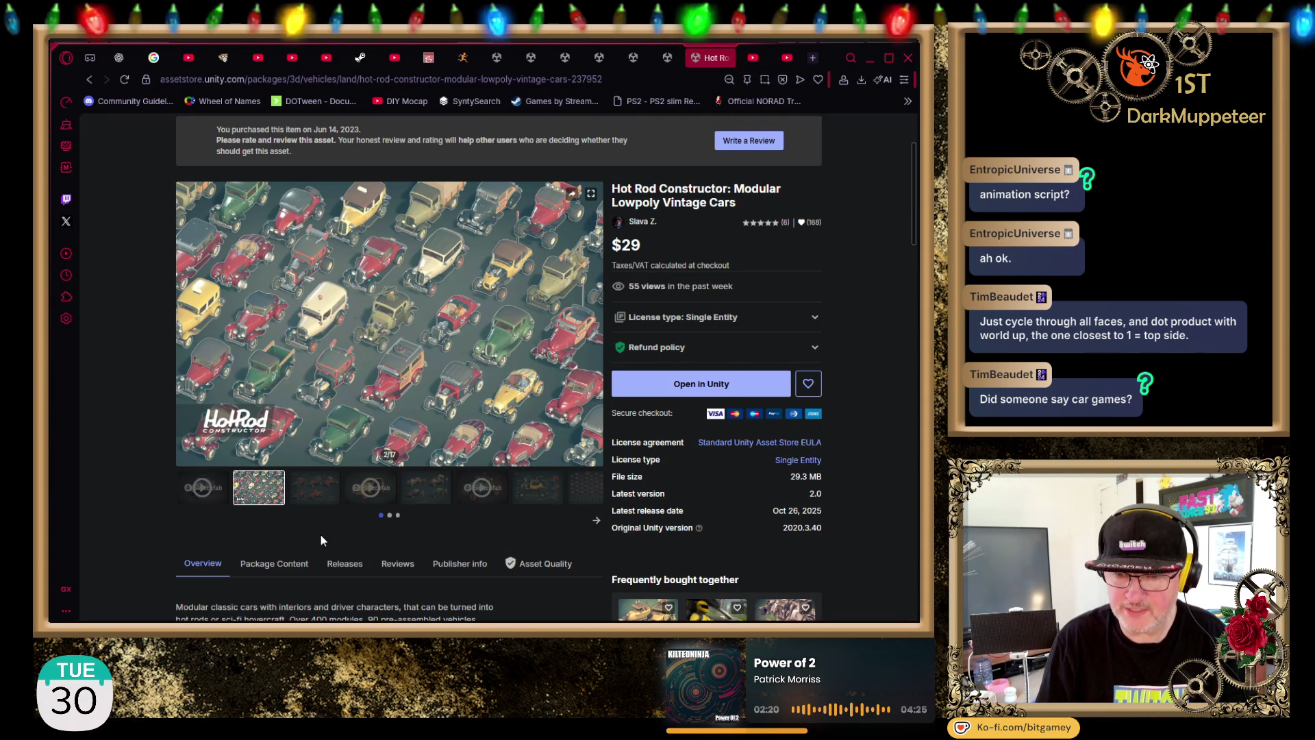
pyautogui.click(305, 490)
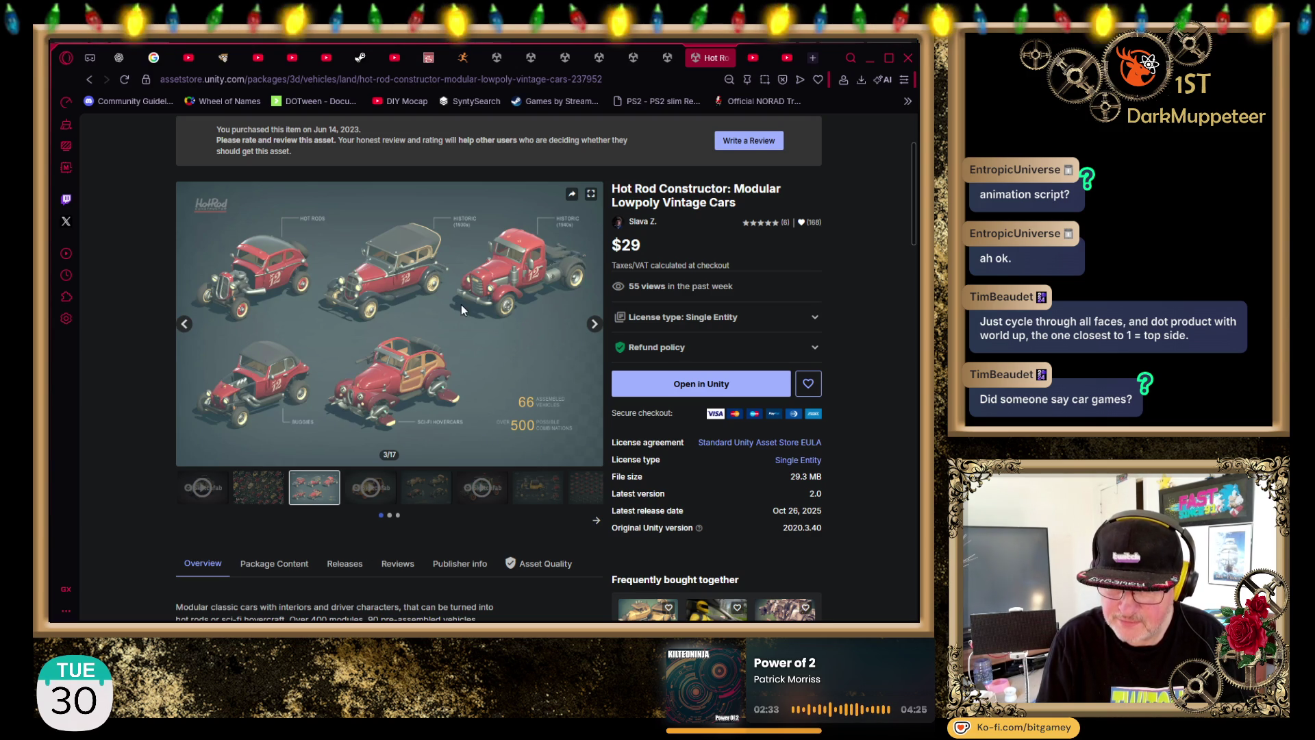
pyautogui.click(411, 488)
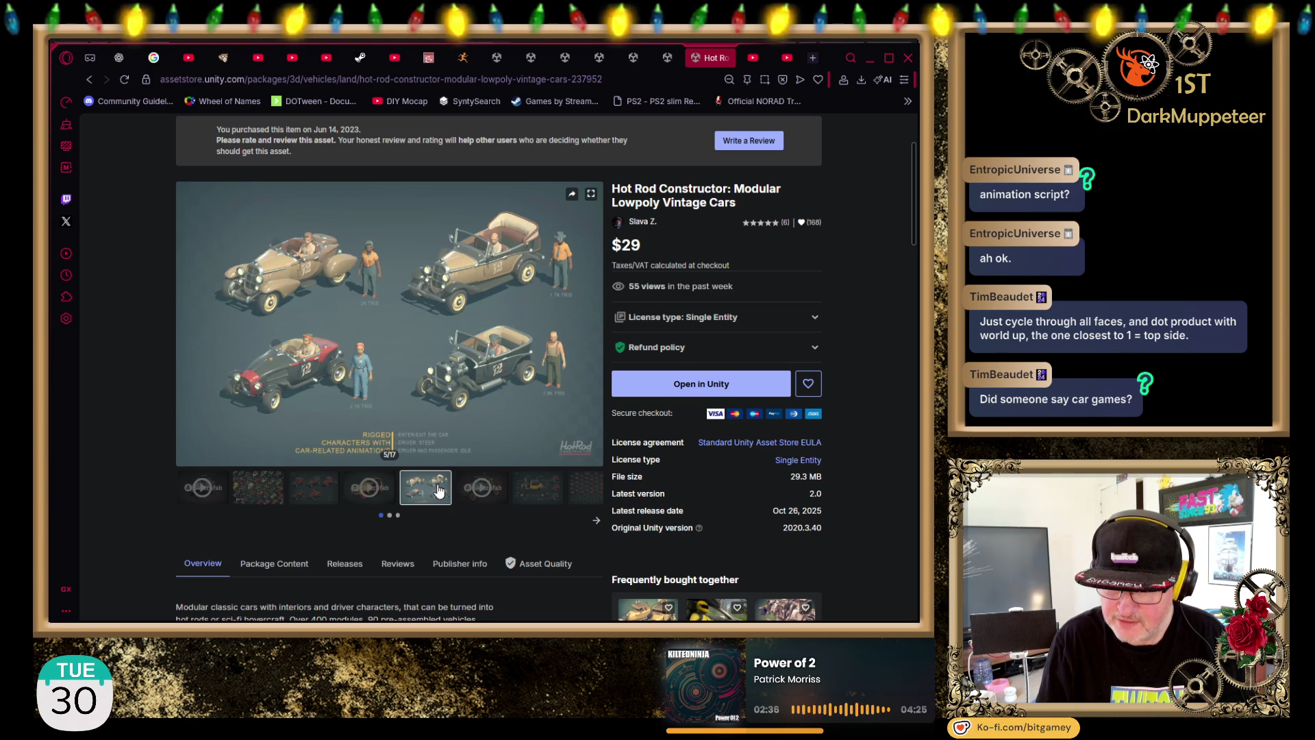
pyautogui.click(480, 487)
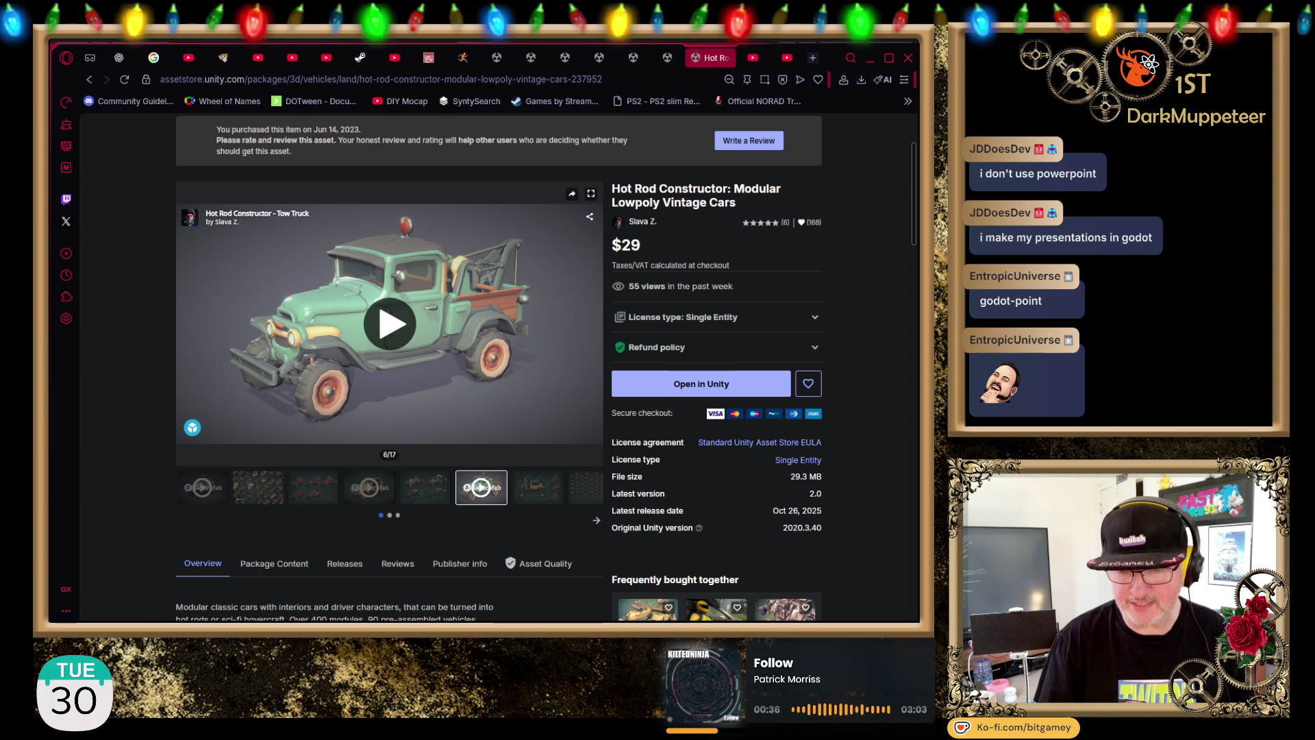
# Step: Step the gallery back through the red hot rods image to the cars grid image
pyautogui.click(322, 485)
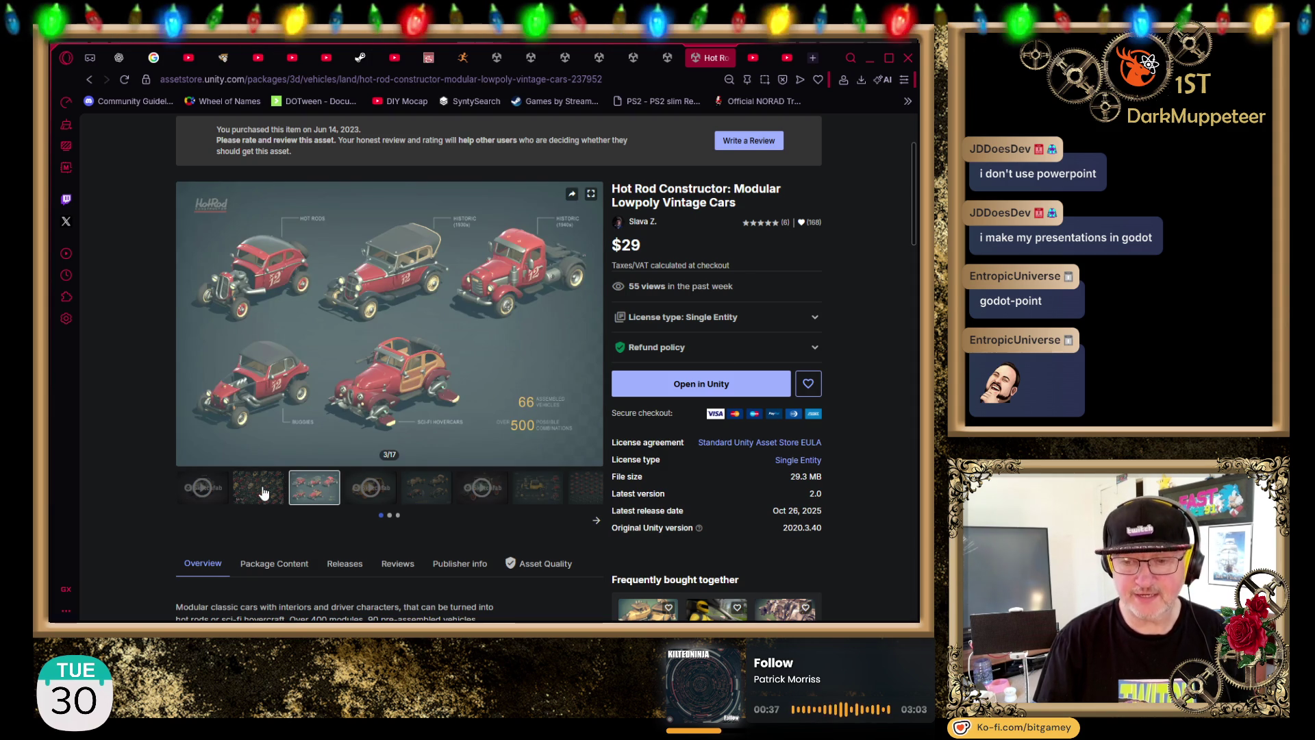
pyautogui.click(263, 493)
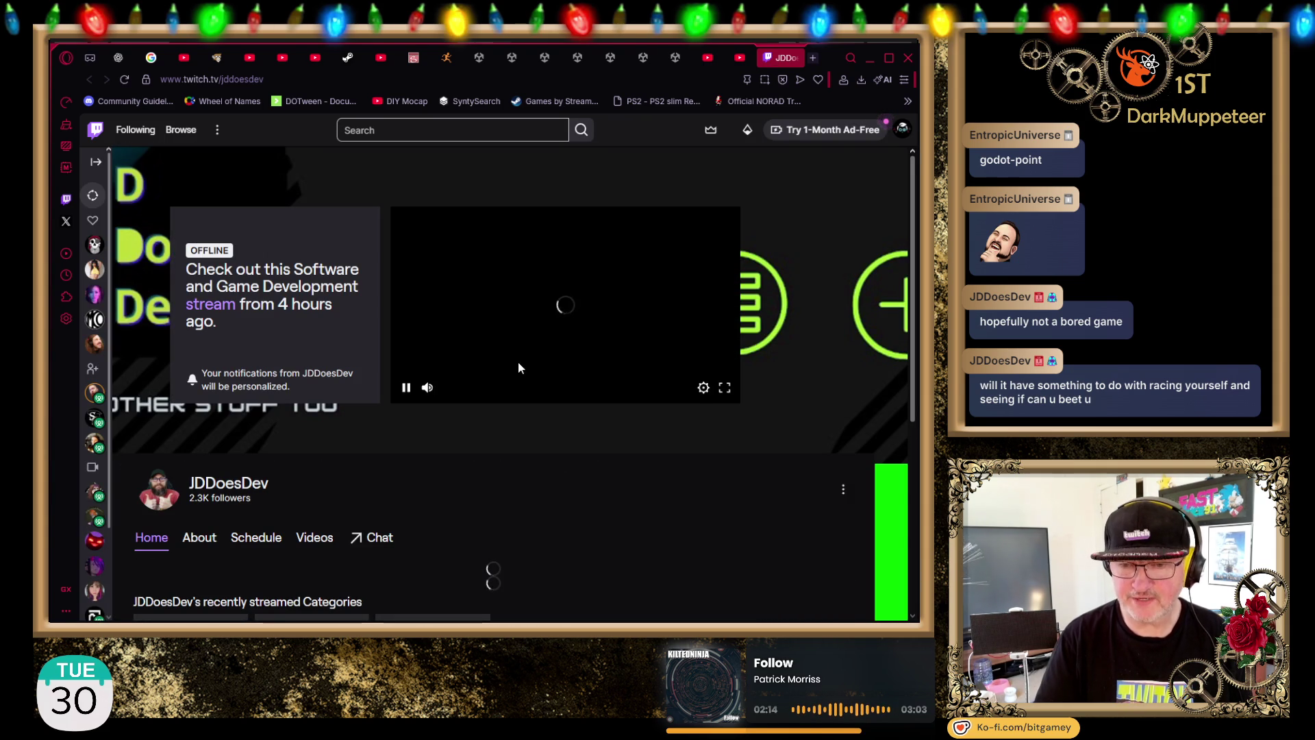
# Step: Pause the channel video and ad, set channel notifications to Always, then close Twitch
pyautogui.click(409, 397)
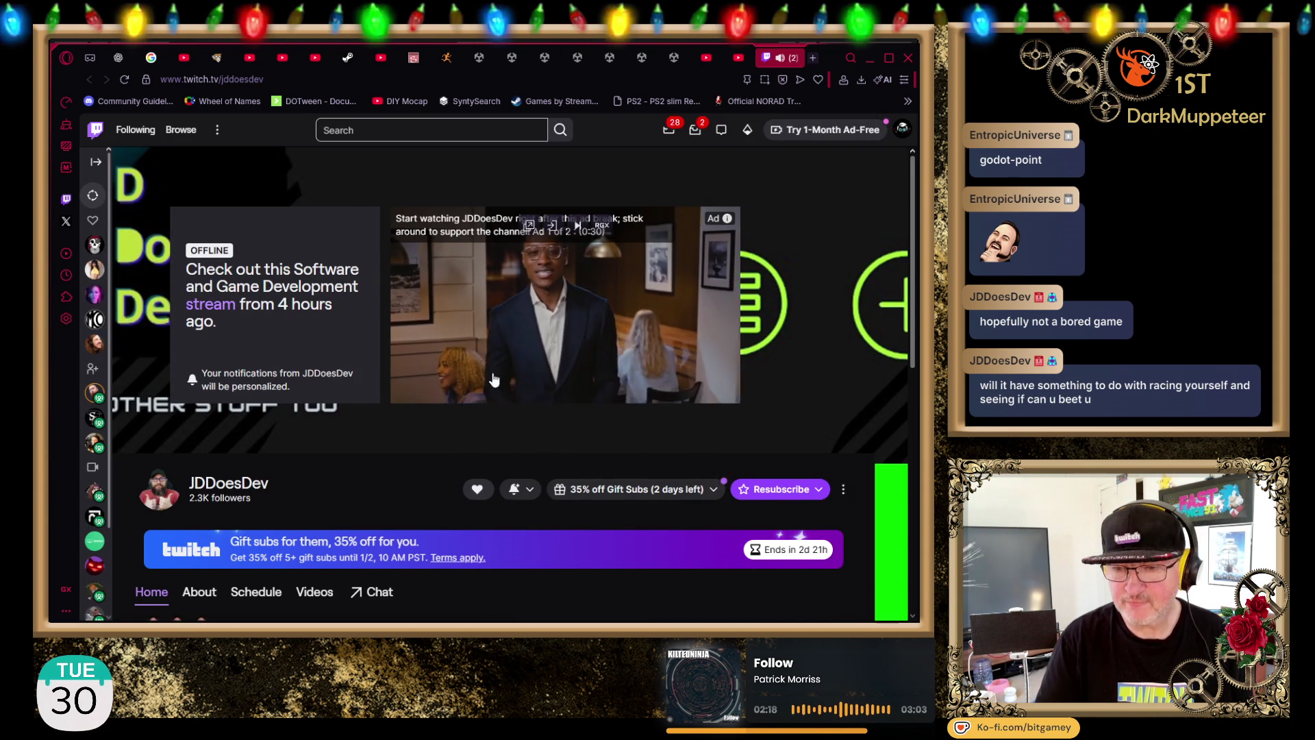
pyautogui.click(406, 386)
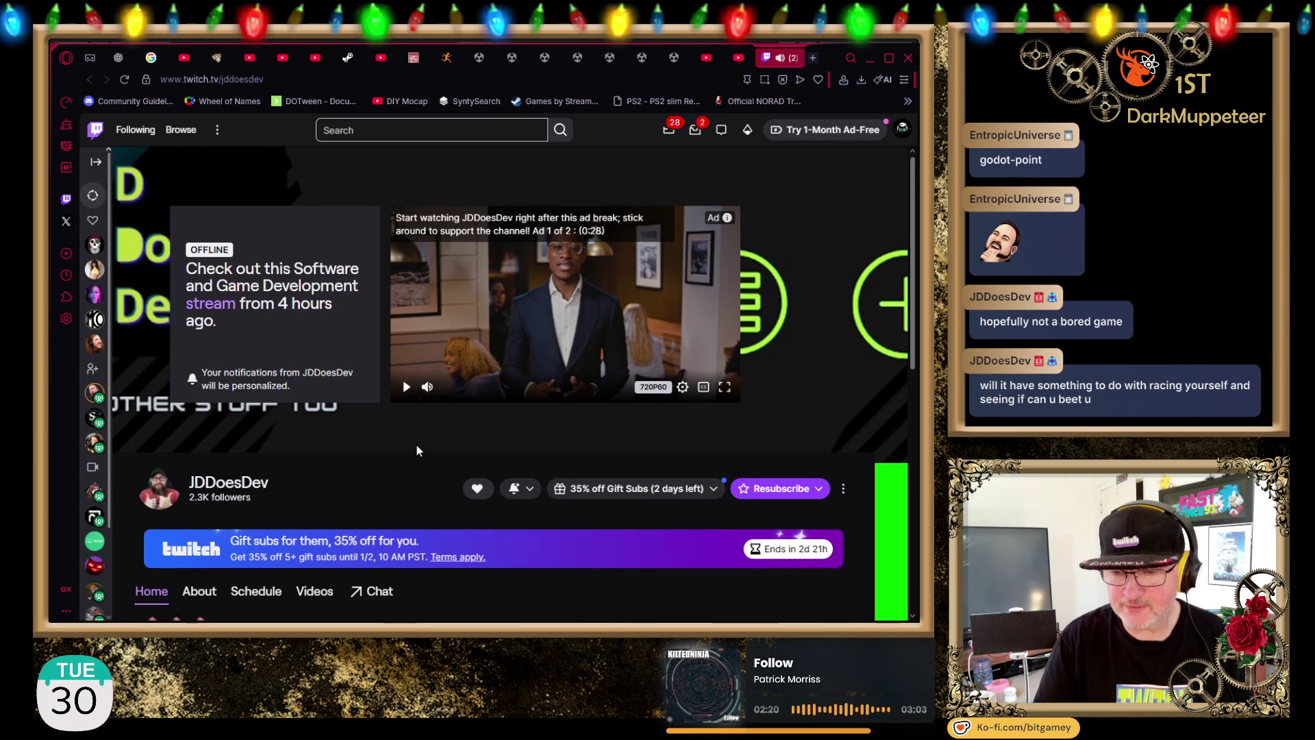
pyautogui.scroll(-2, 419, 438)
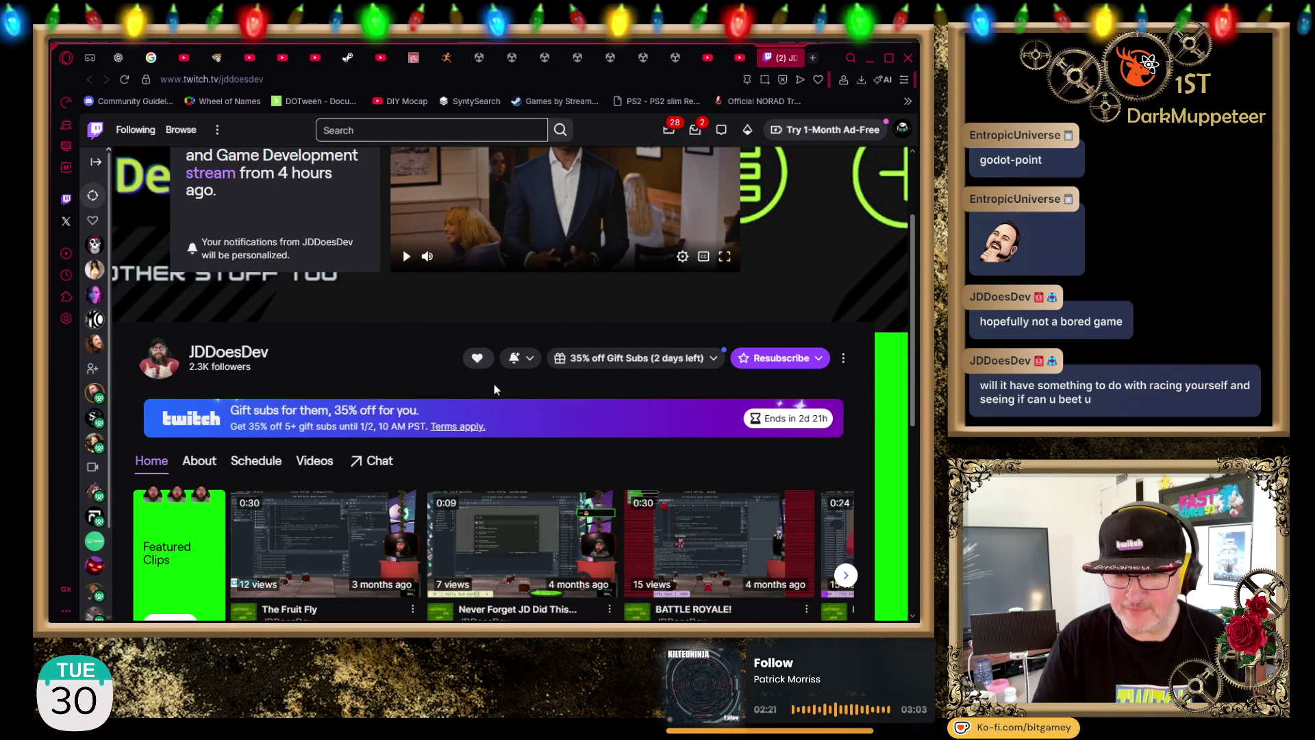
pyautogui.click(526, 361)
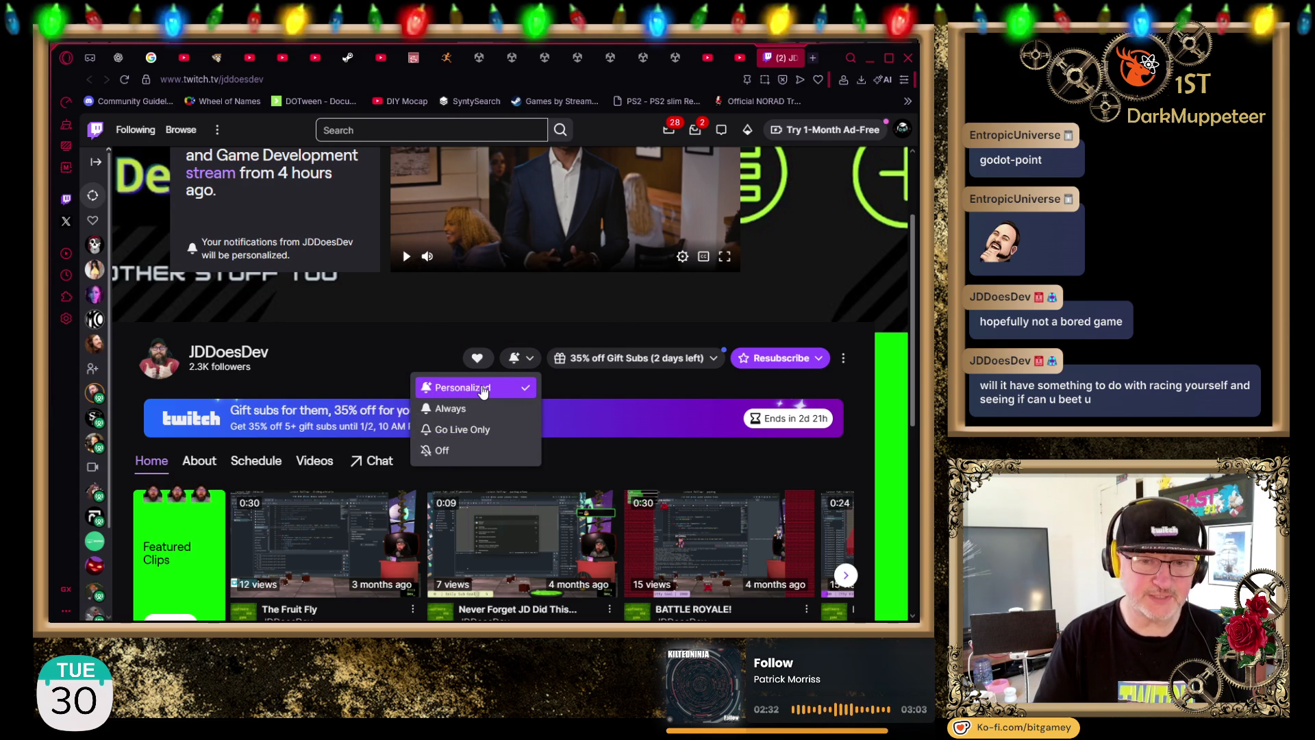
pyautogui.moveTo(495, 370)
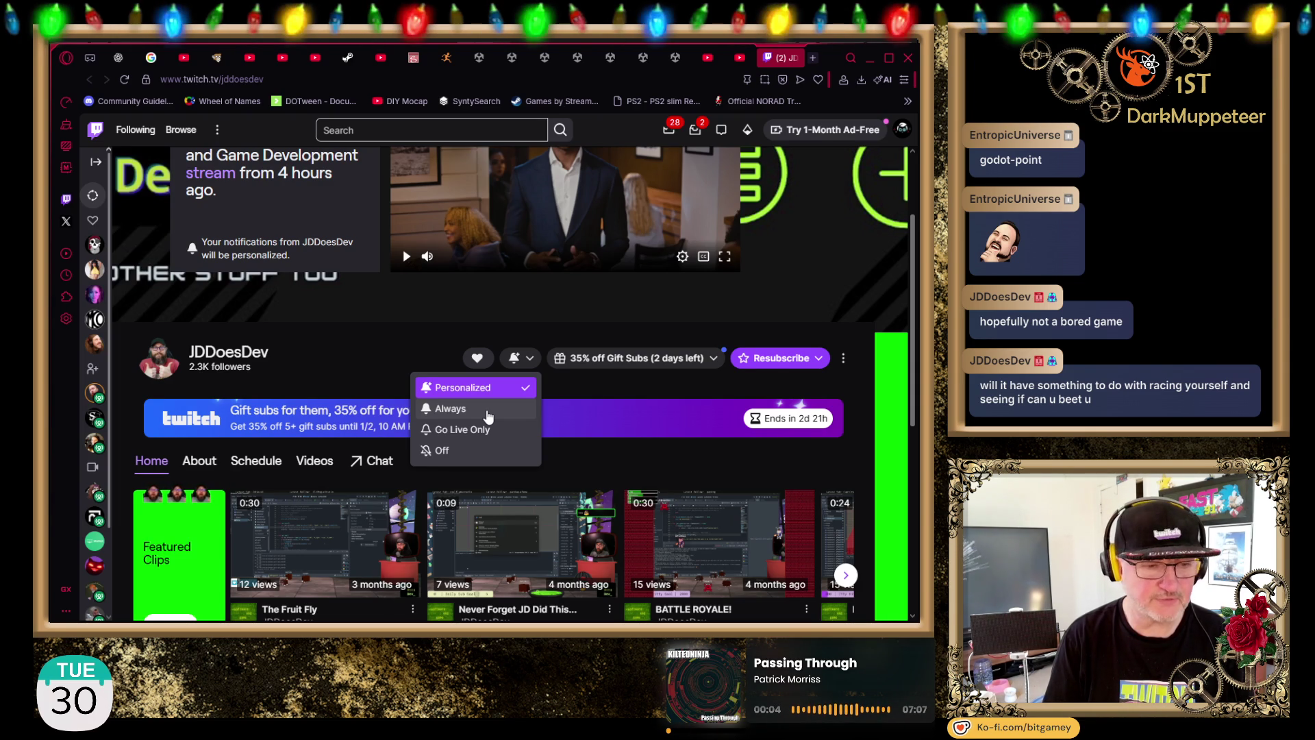
pyautogui.click(487, 411)
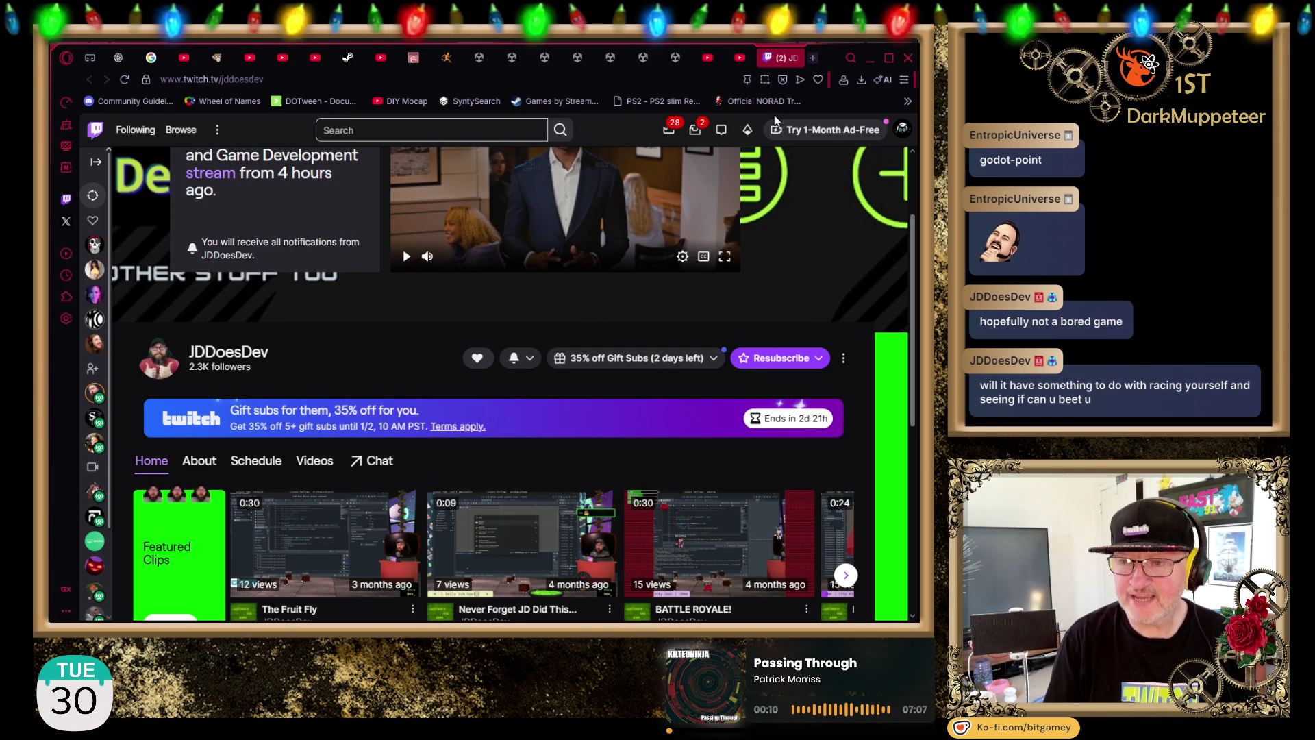
pyautogui.click(793, 58)
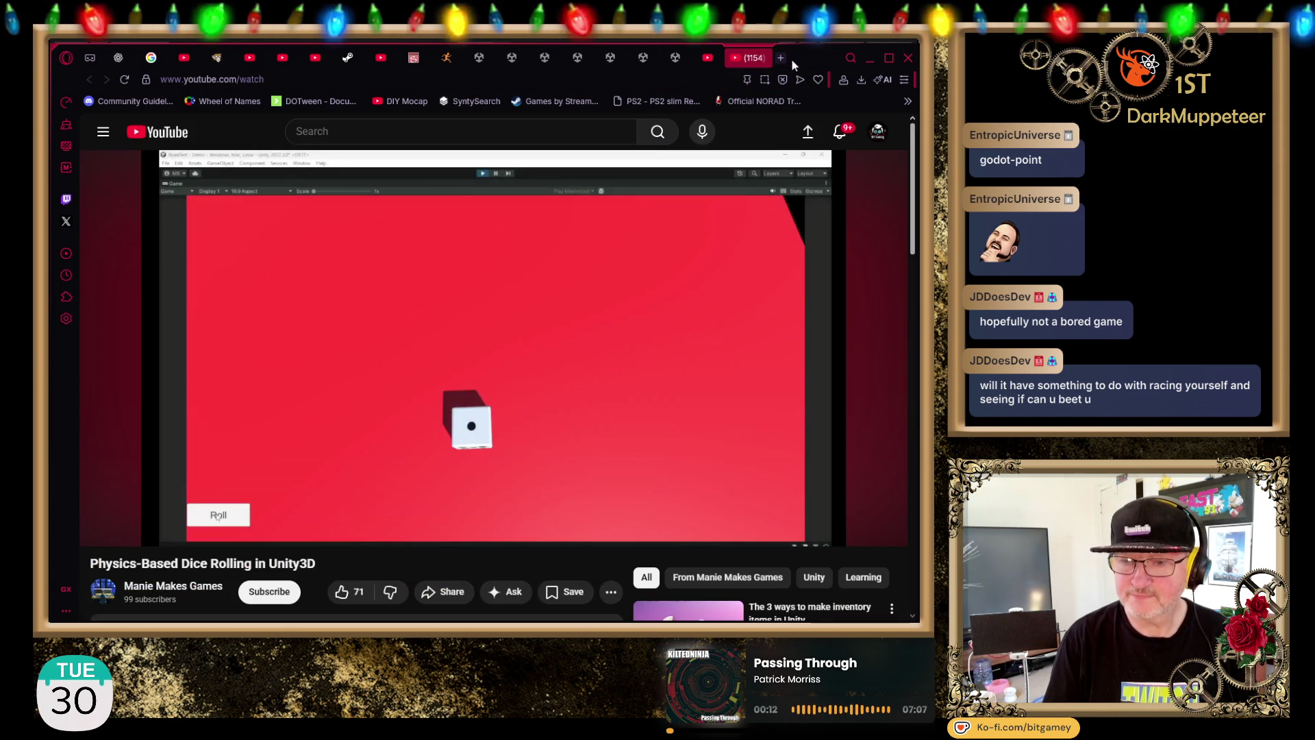
# Step: Switch back to the Hot Rod Constructor asset page tab
pyautogui.click(678, 58)
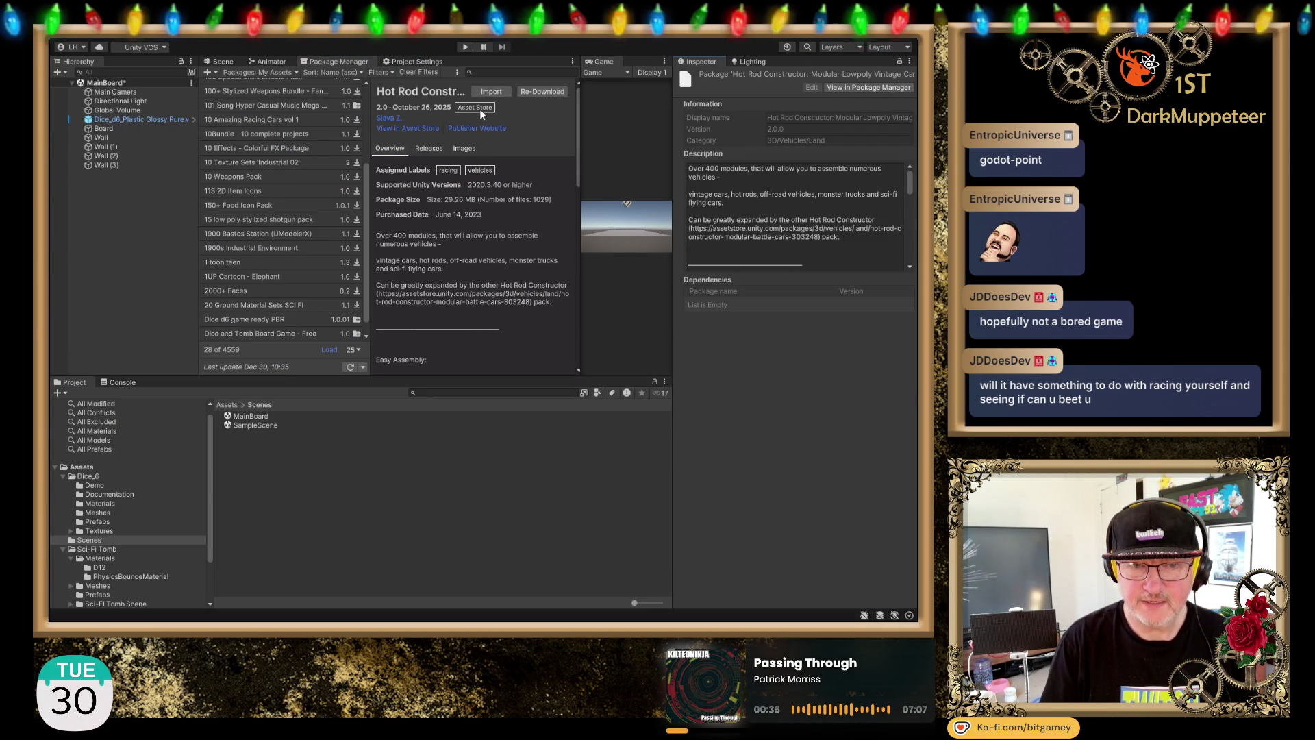
# Step: Import the Hot Rod Constructor package into the project, re-running Import once
pyautogui.click(493, 91)
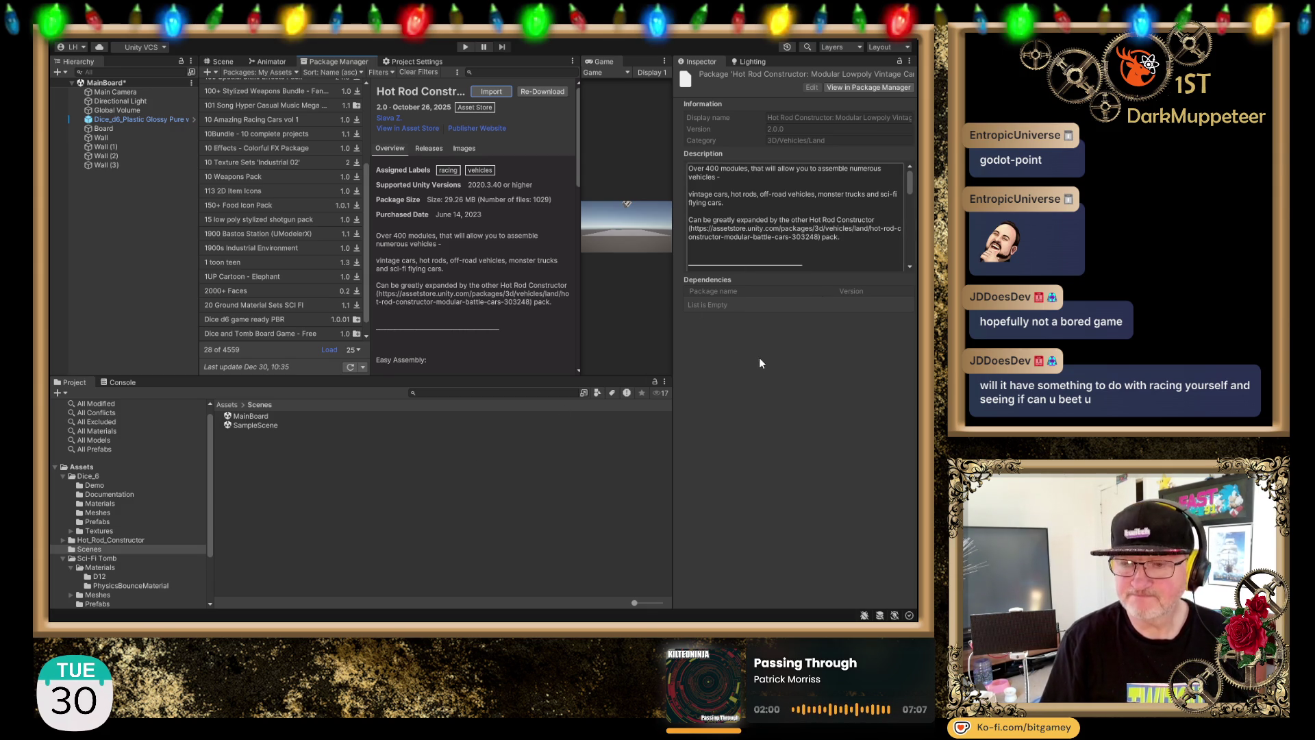
pyautogui.click(498, 91)
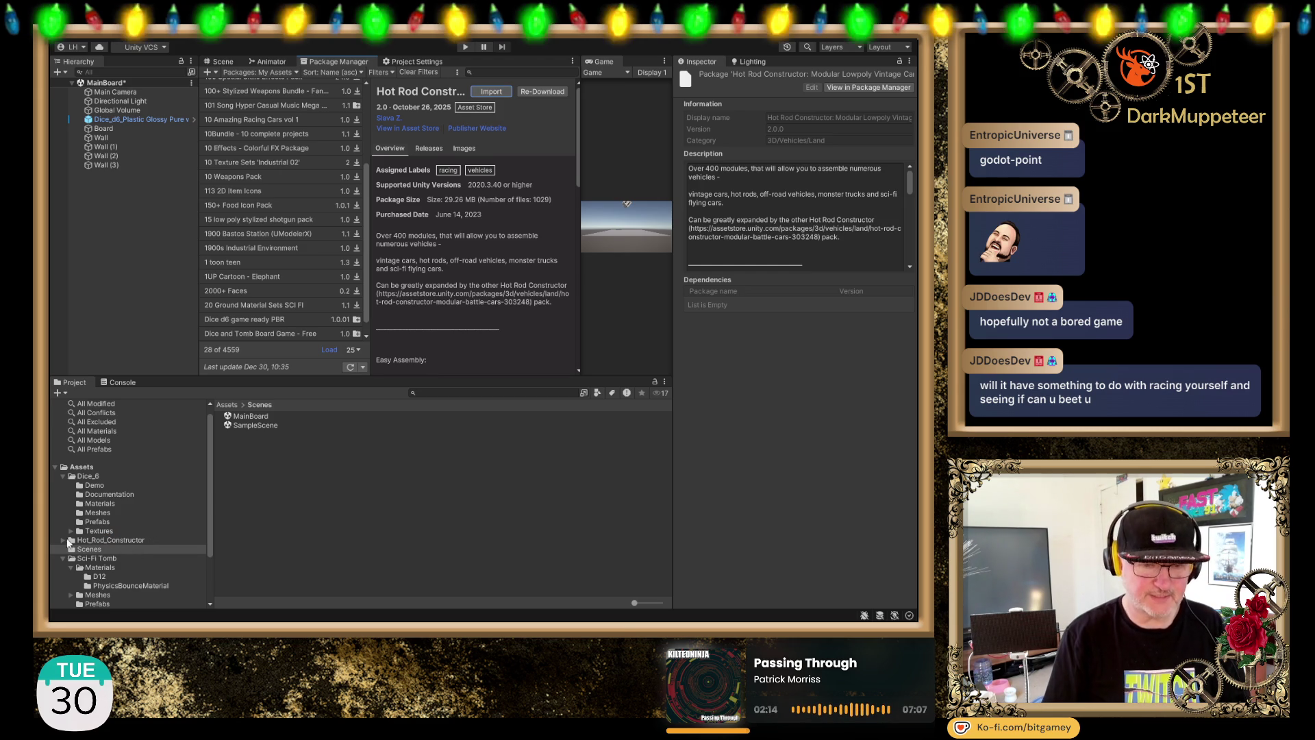
# Step: Expand Hot_Rod_Constructor > Prefabs, open the Characters folder and enlarge the asset thumbnails
pyautogui.click(62, 541)
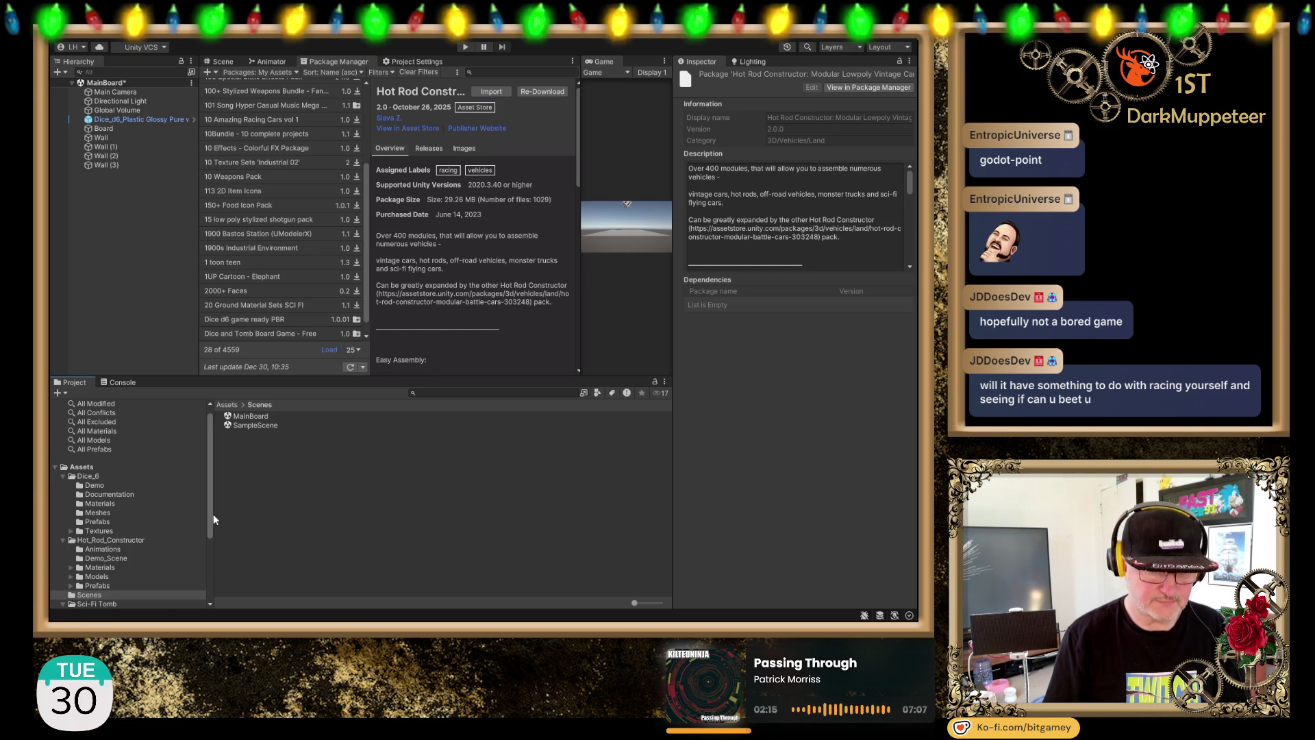
pyautogui.scroll(-3, 187, 496)
pyautogui.click(93, 517)
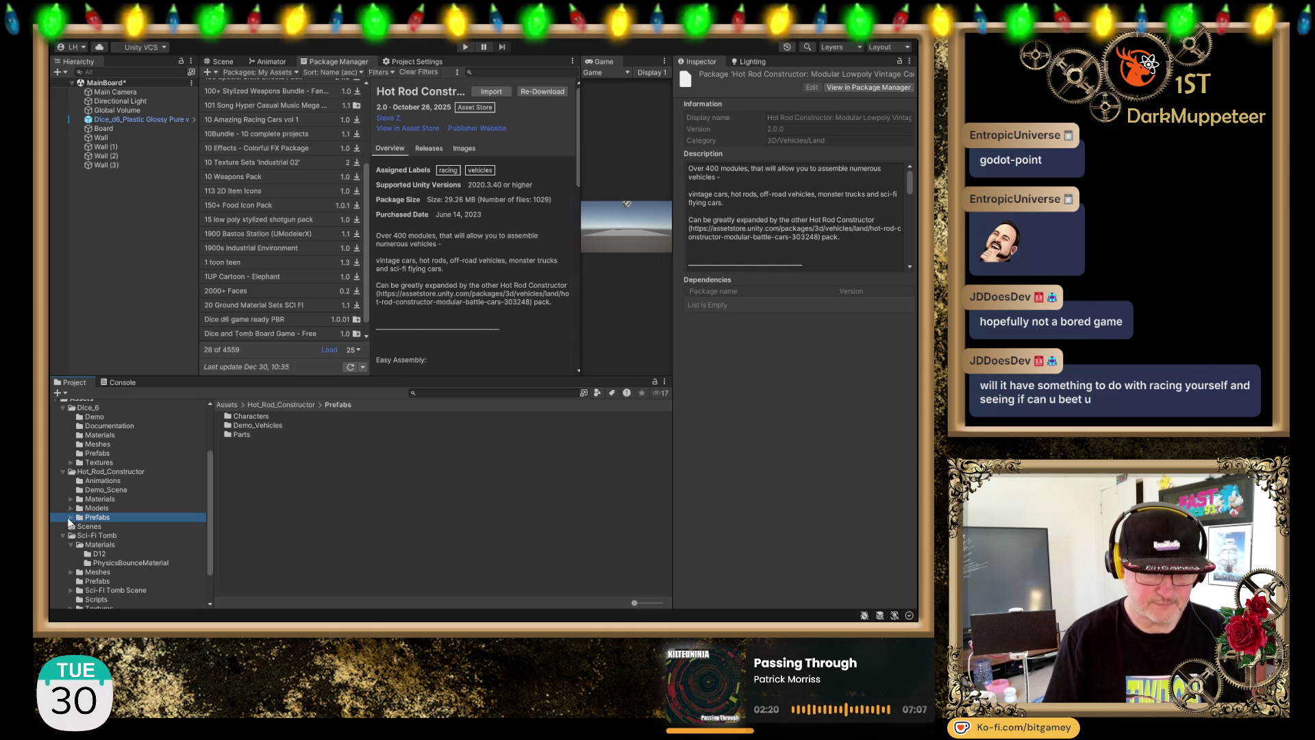
pyautogui.click(71, 517)
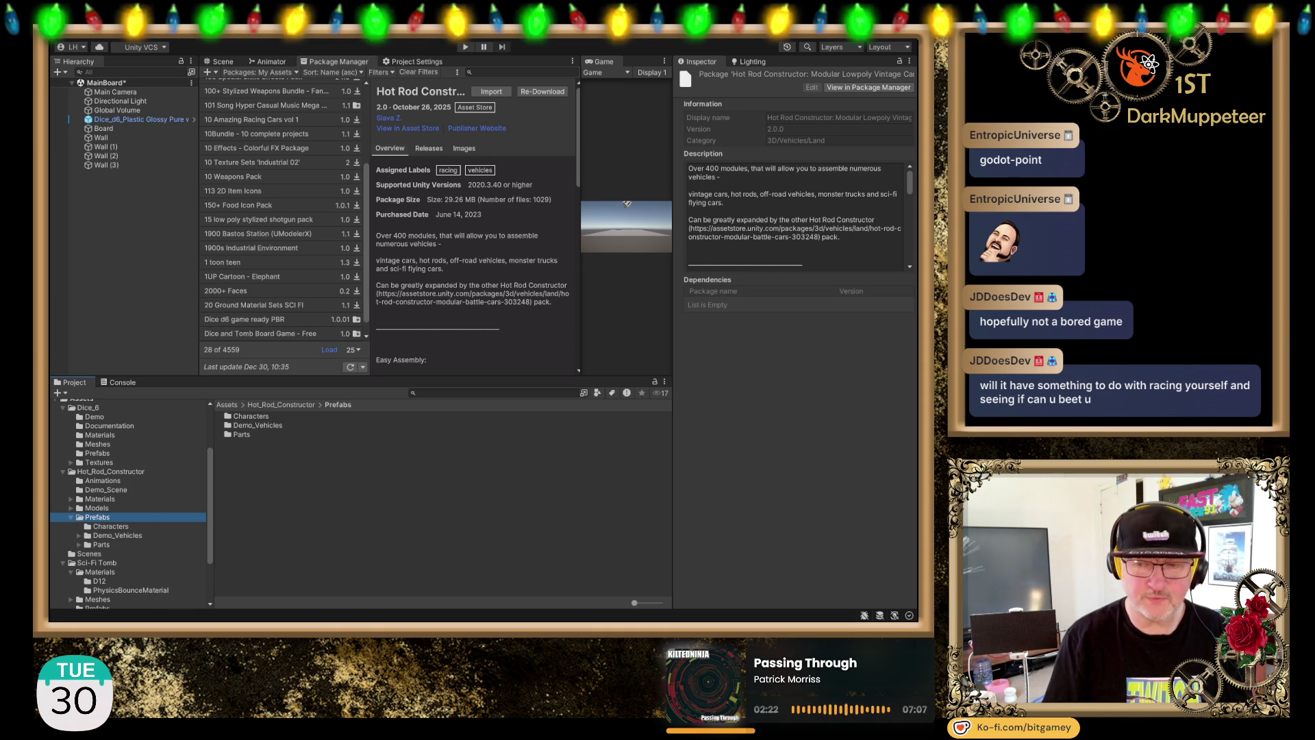
pyautogui.doubleClick(251, 415)
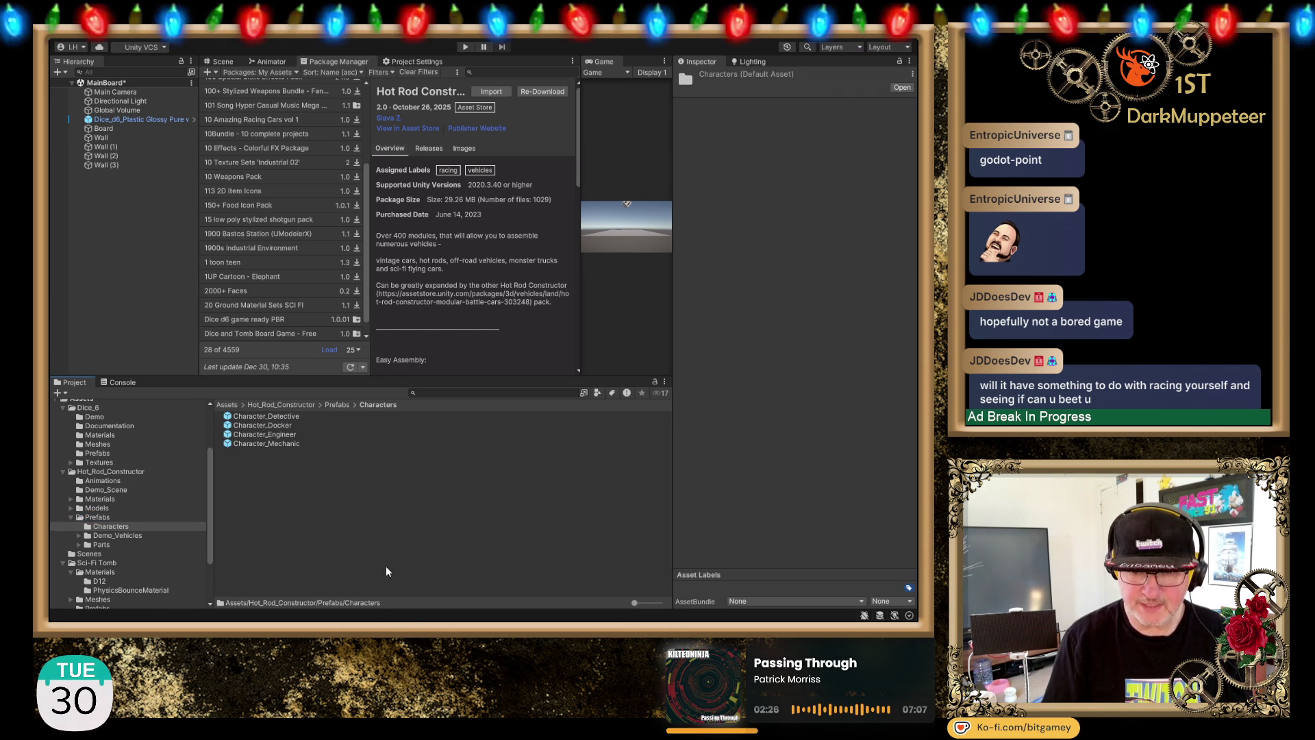
pyautogui.moveTo(633, 602); pyautogui.dragTo(680, 603)
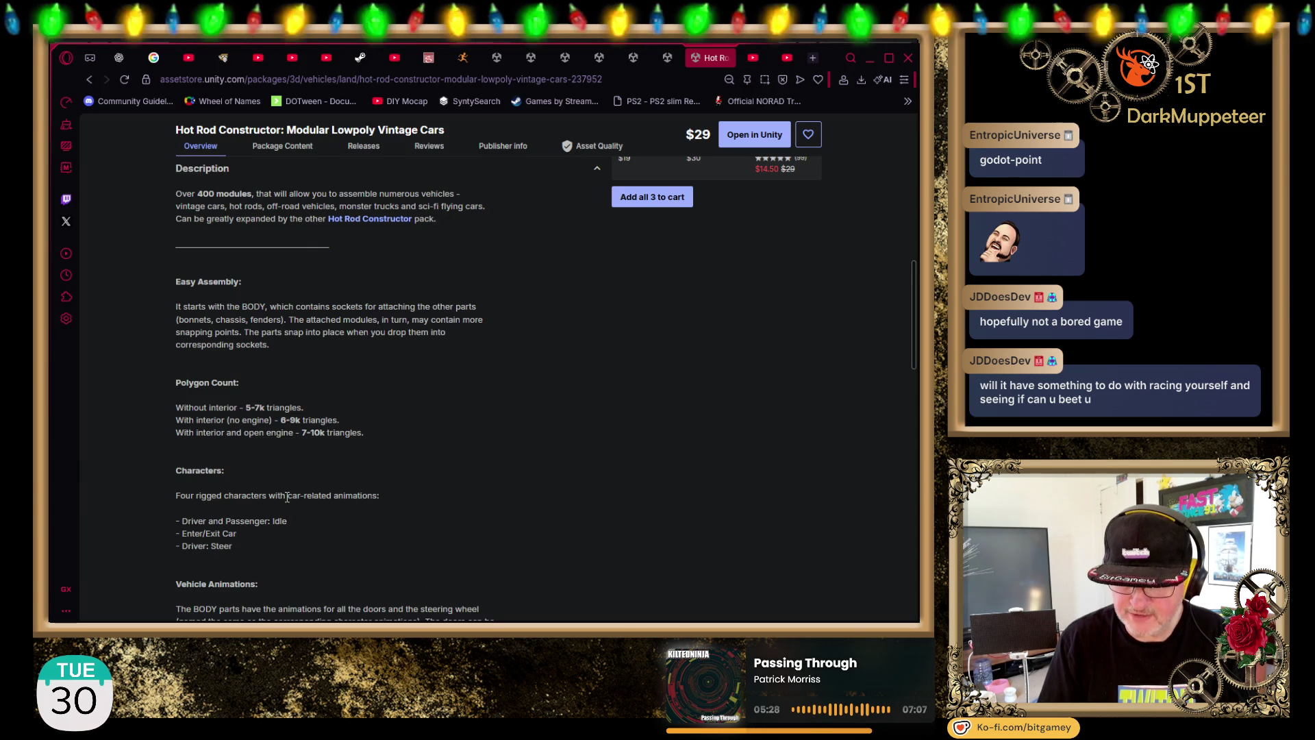
pyautogui.scroll(-1, 409, 505)
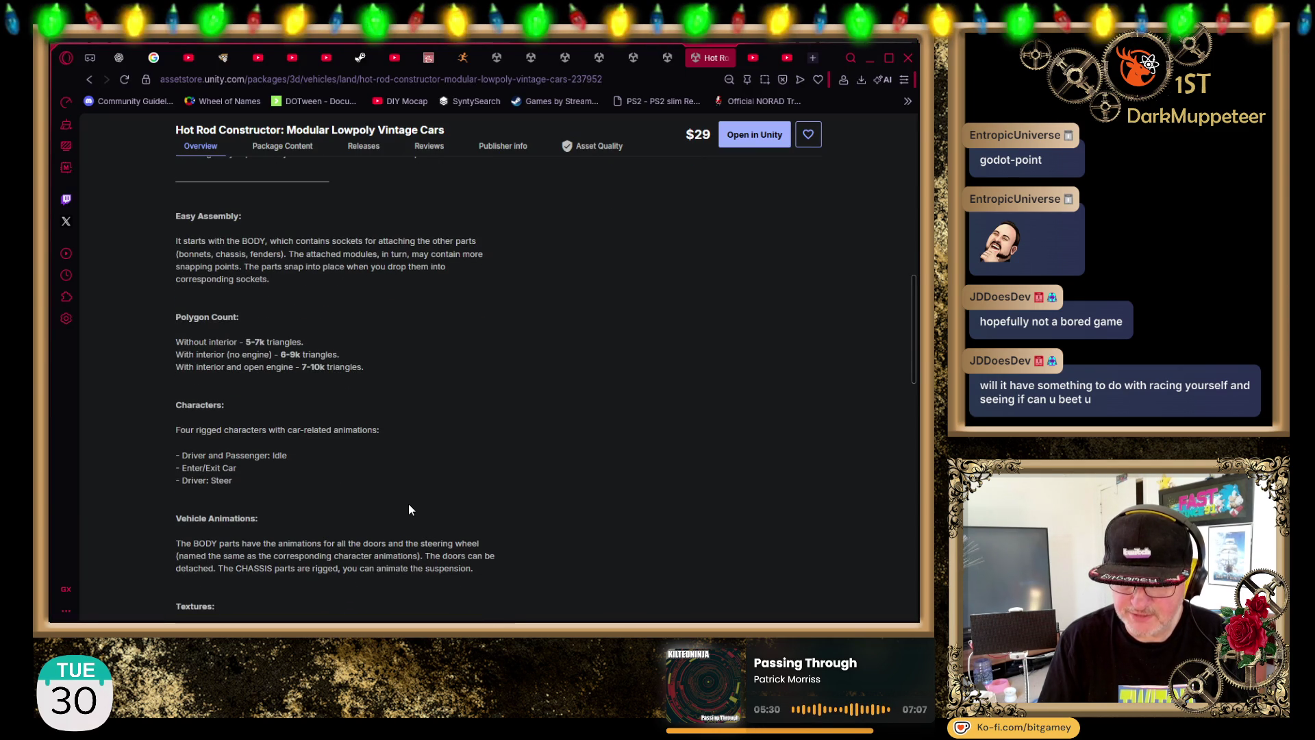
pyautogui.scroll(-2, 408, 507)
pyautogui.scroll(-2, 340, 479)
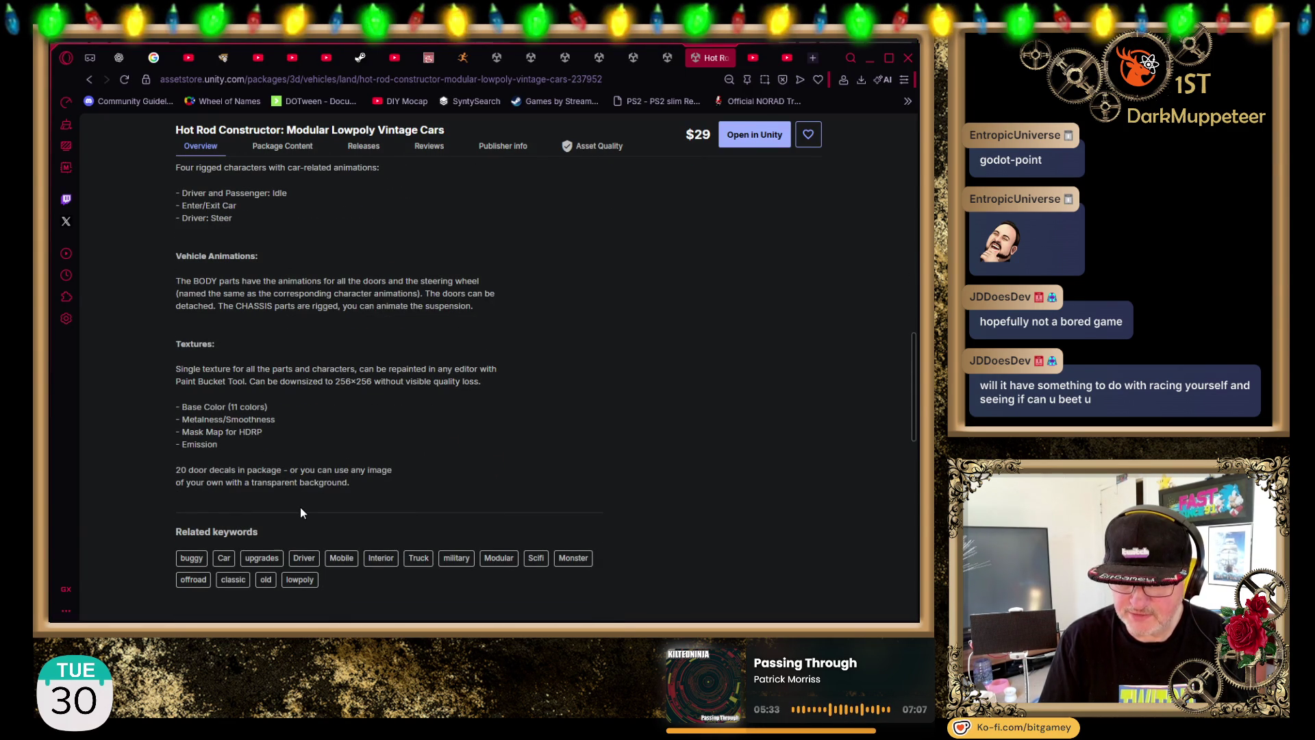
pyautogui.scroll(-2, 322, 502)
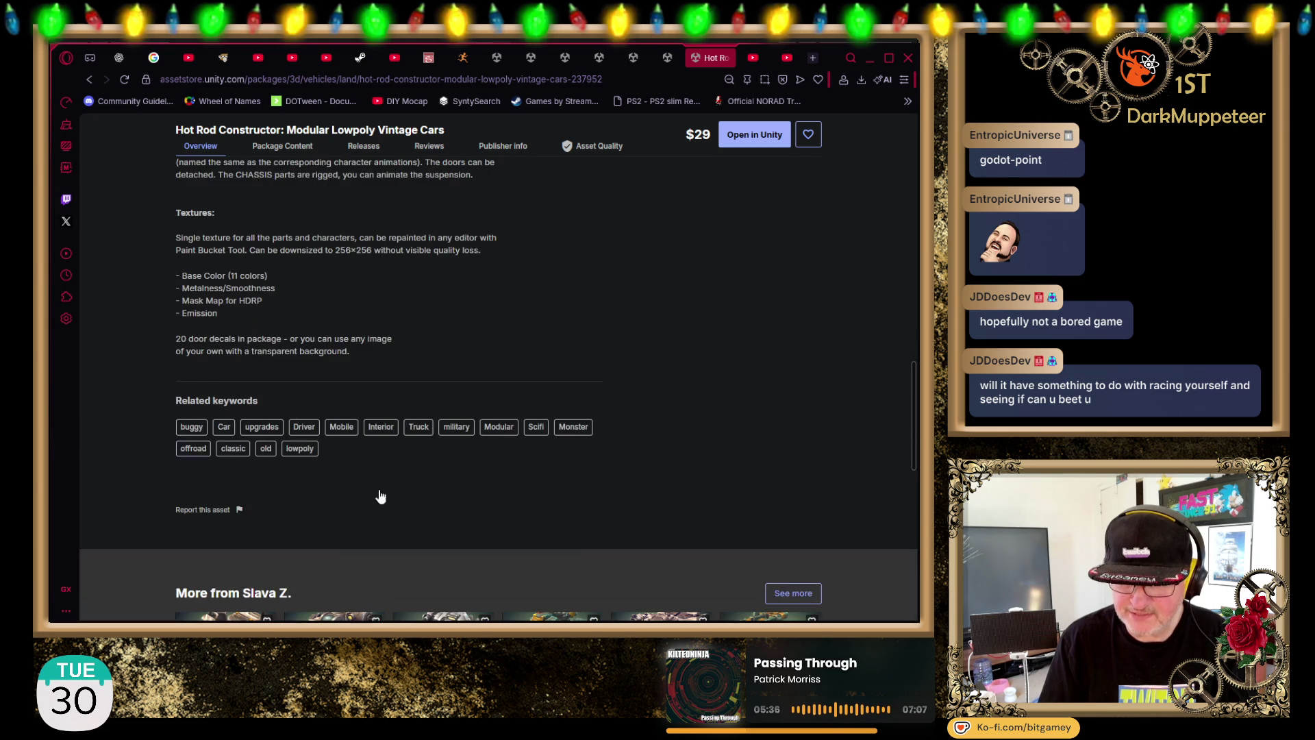
pyautogui.scroll(6, 138, 426)
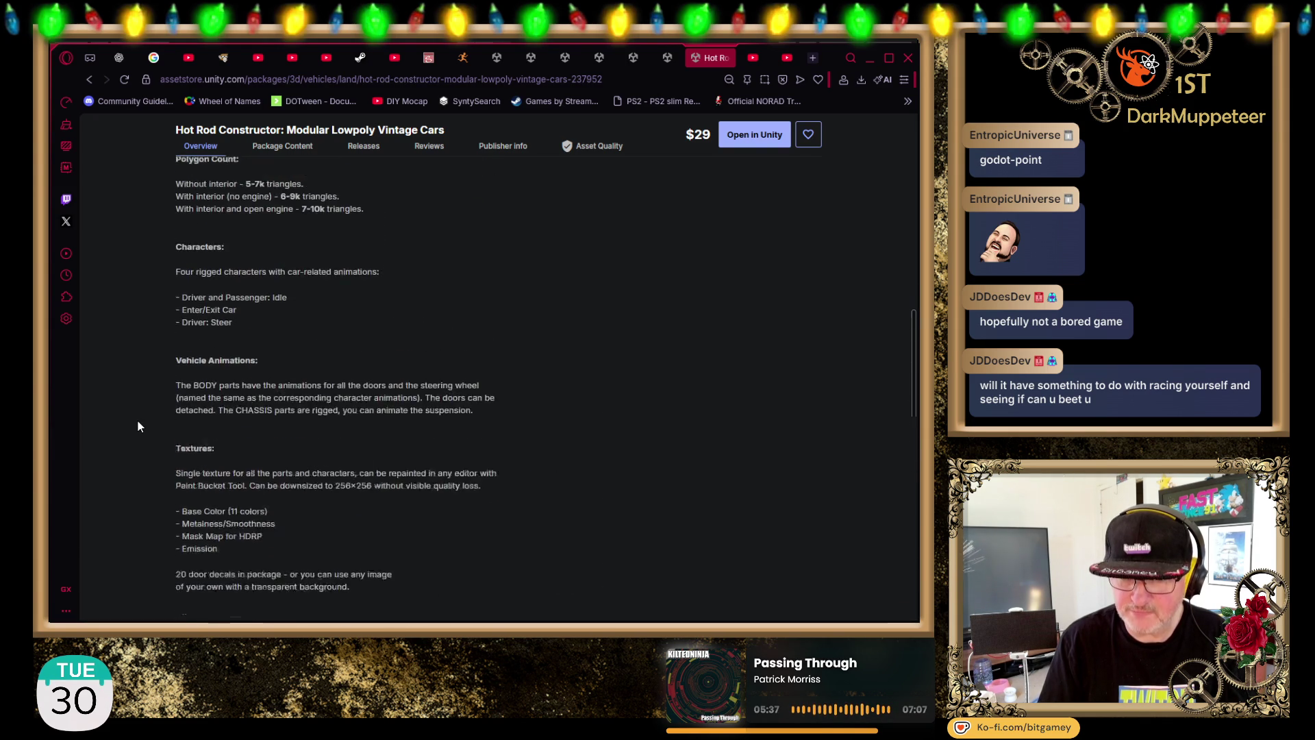
pyautogui.scroll(4, 138, 426)
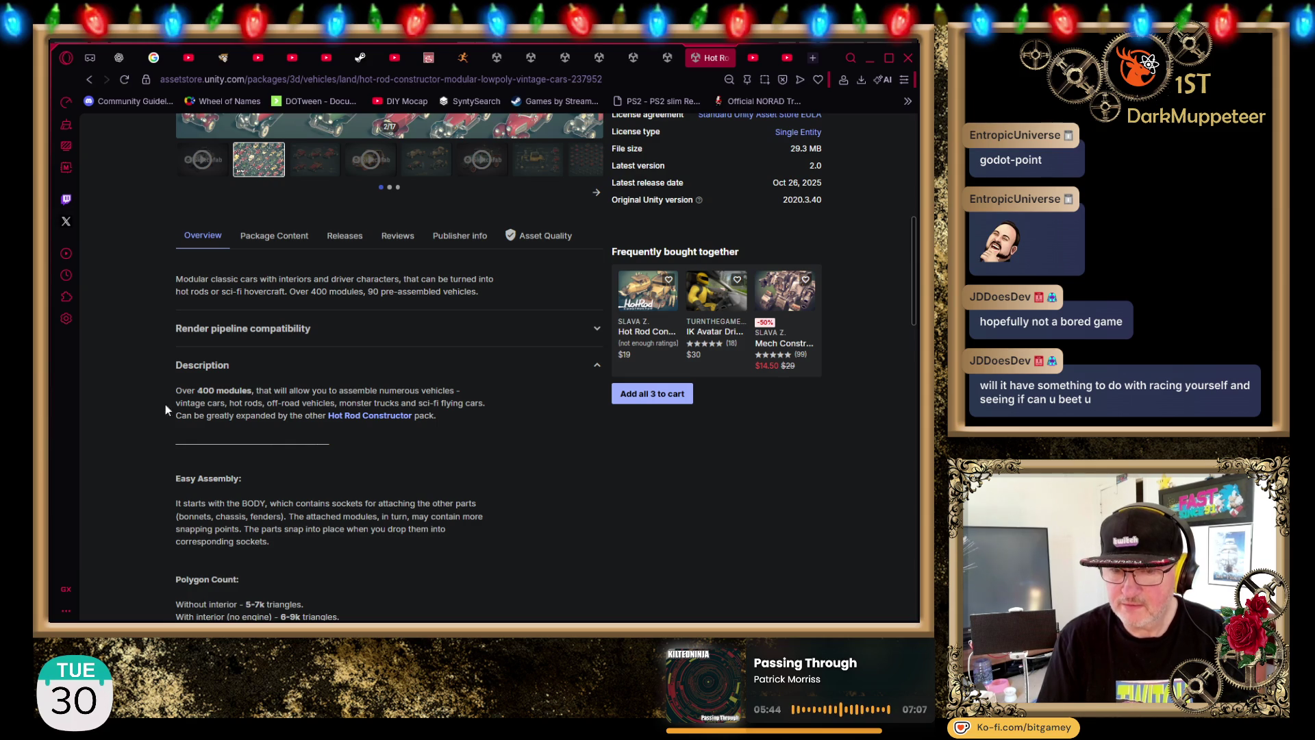
pyautogui.click(274, 236)
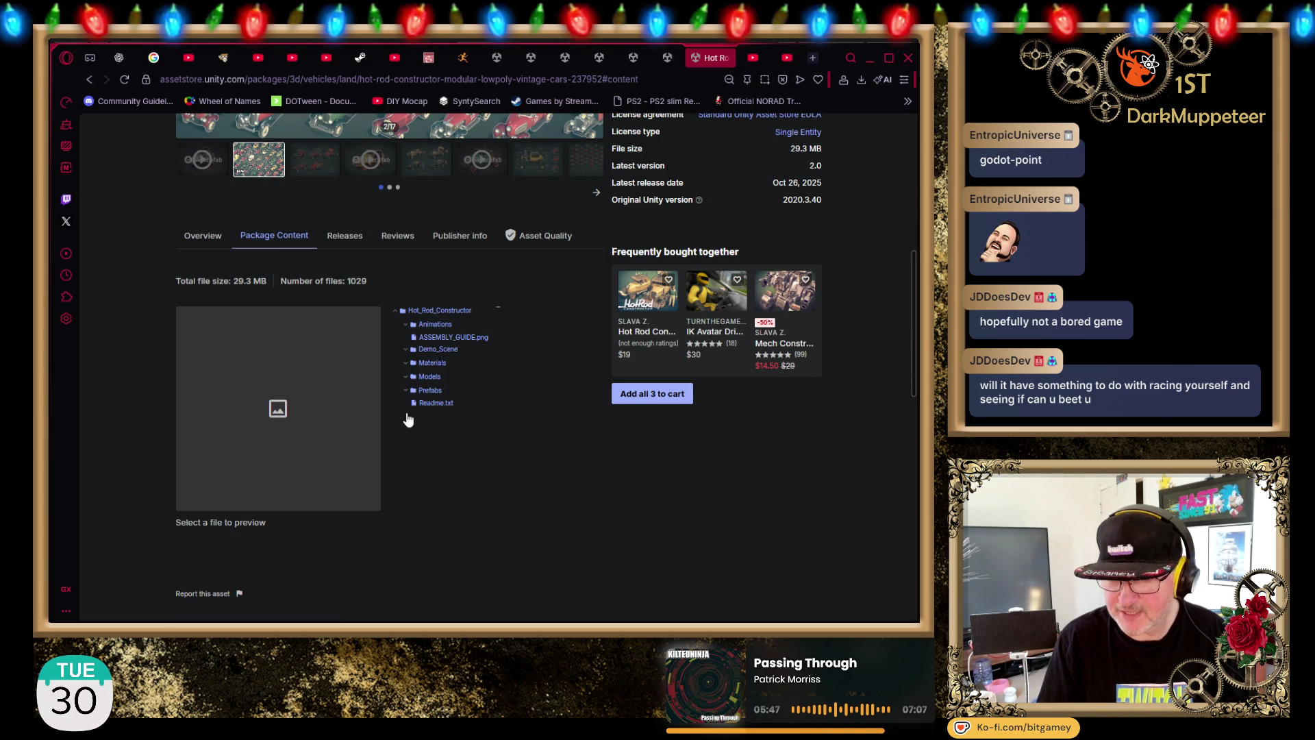
# Step: Expand Materials in the package contents, preview Readme.txt, then return to Unity
pyautogui.click(405, 365)
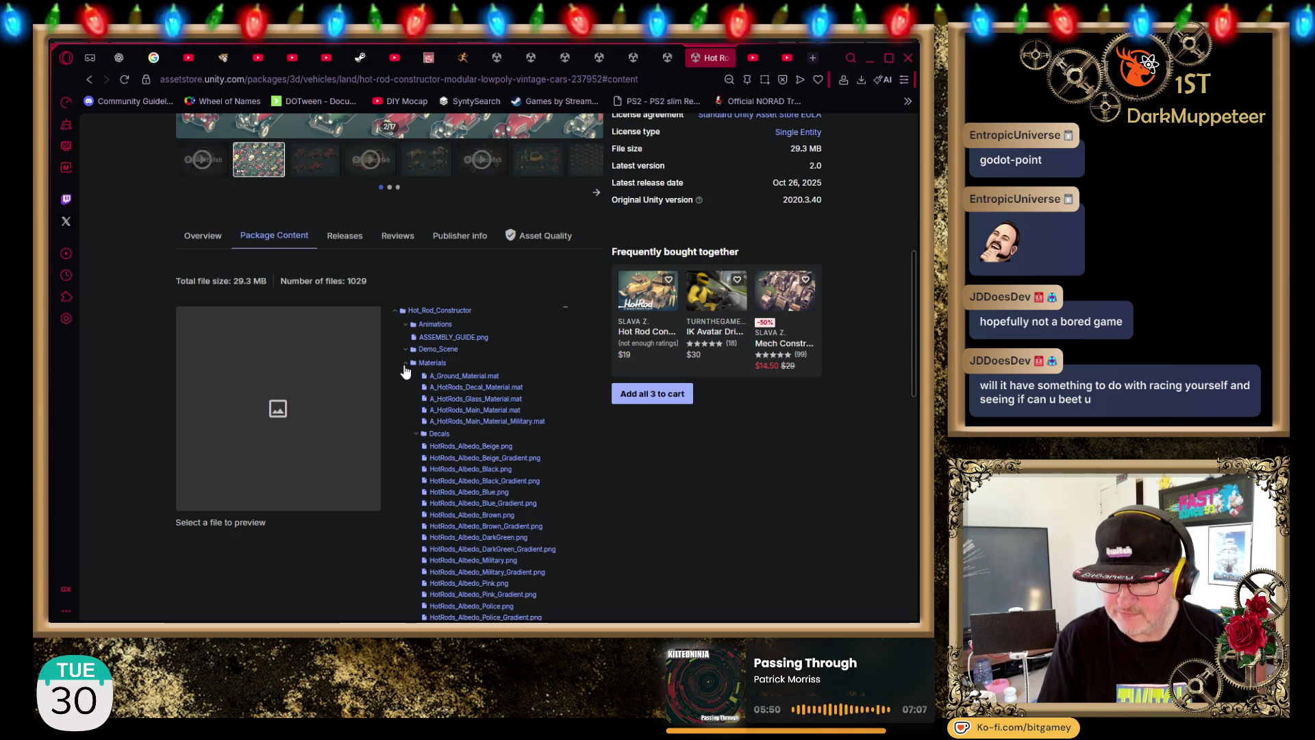
pyautogui.scroll(-2, 402, 419)
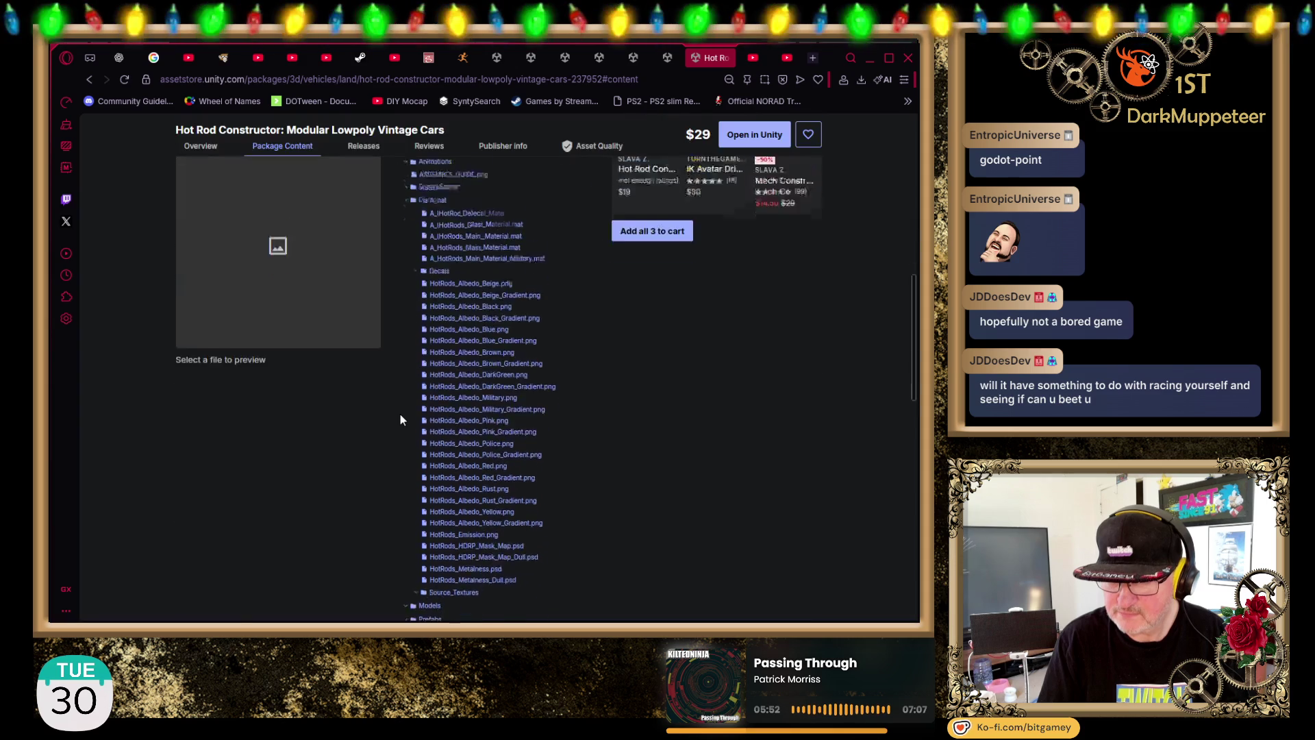
pyautogui.scroll(-3, 401, 419)
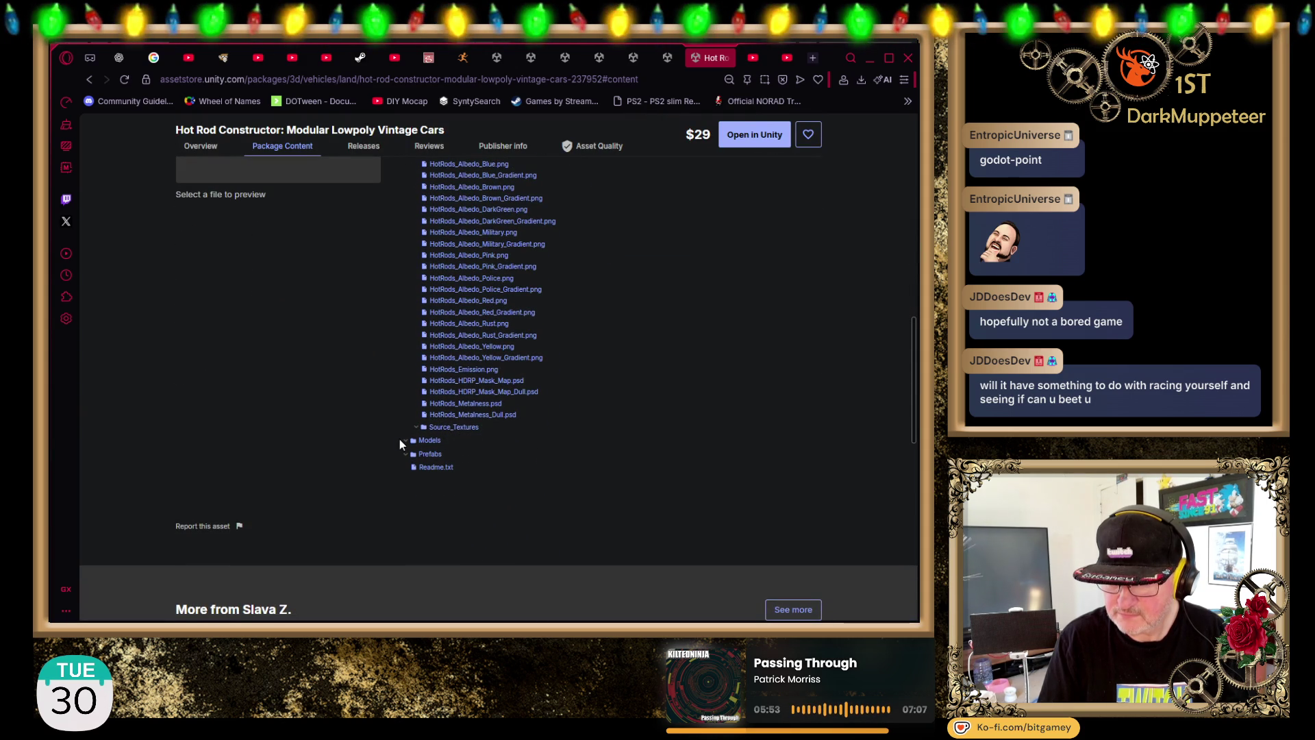
pyautogui.click(422, 469)
pyautogui.scroll(3, 417, 459)
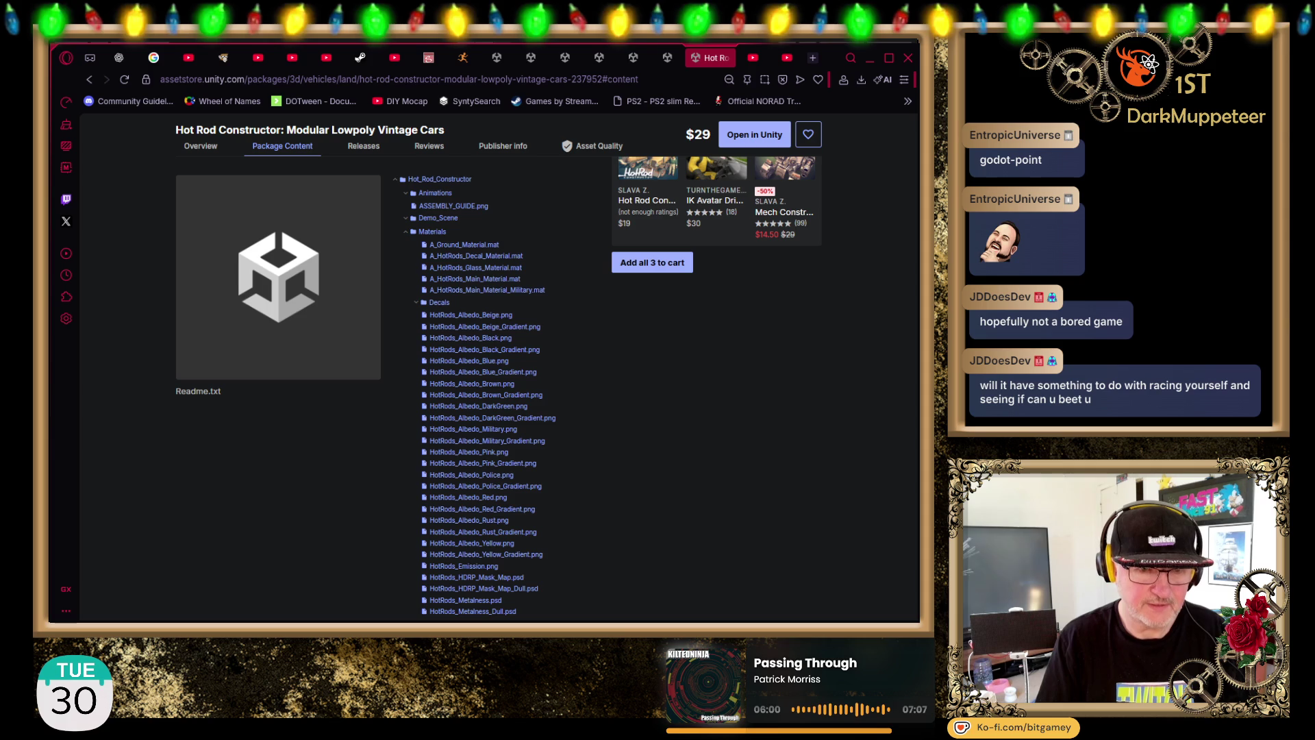
pyautogui.hotkey('alt', 'Tab')
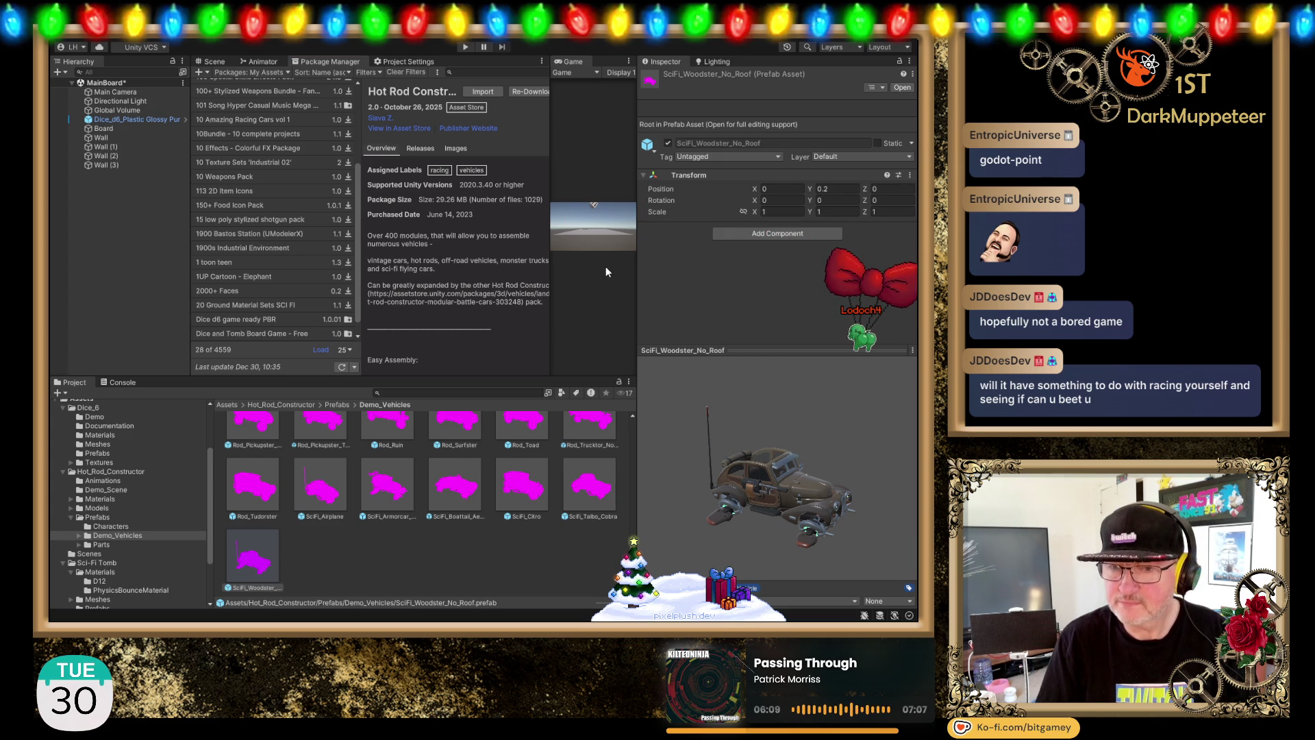
# Step: Select the Hot_Rod_Constructor folder and show its Readme text in the inspector
pyautogui.click(108, 471)
pyautogui.click(253, 518)
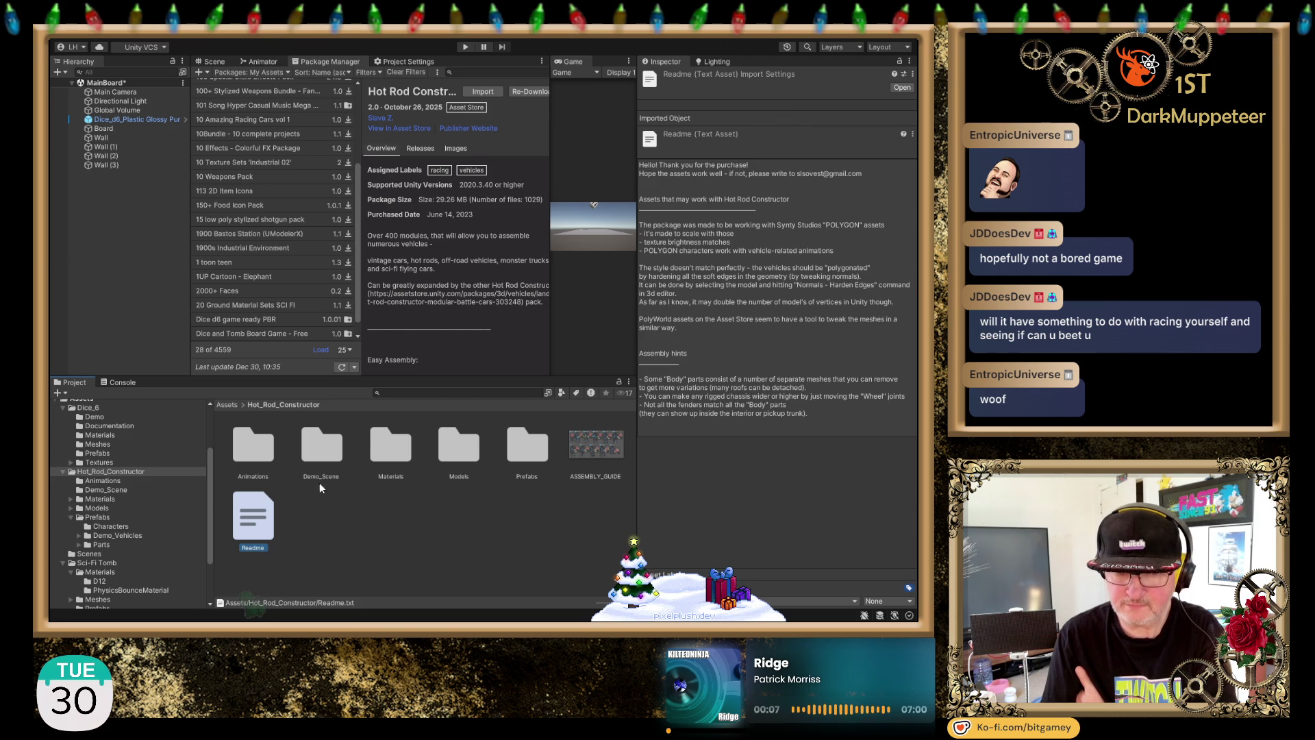
# Step: Browse the Animations, Demo_Scene and Materials folders, shrinking the icons to a list
pyautogui.click(112, 480)
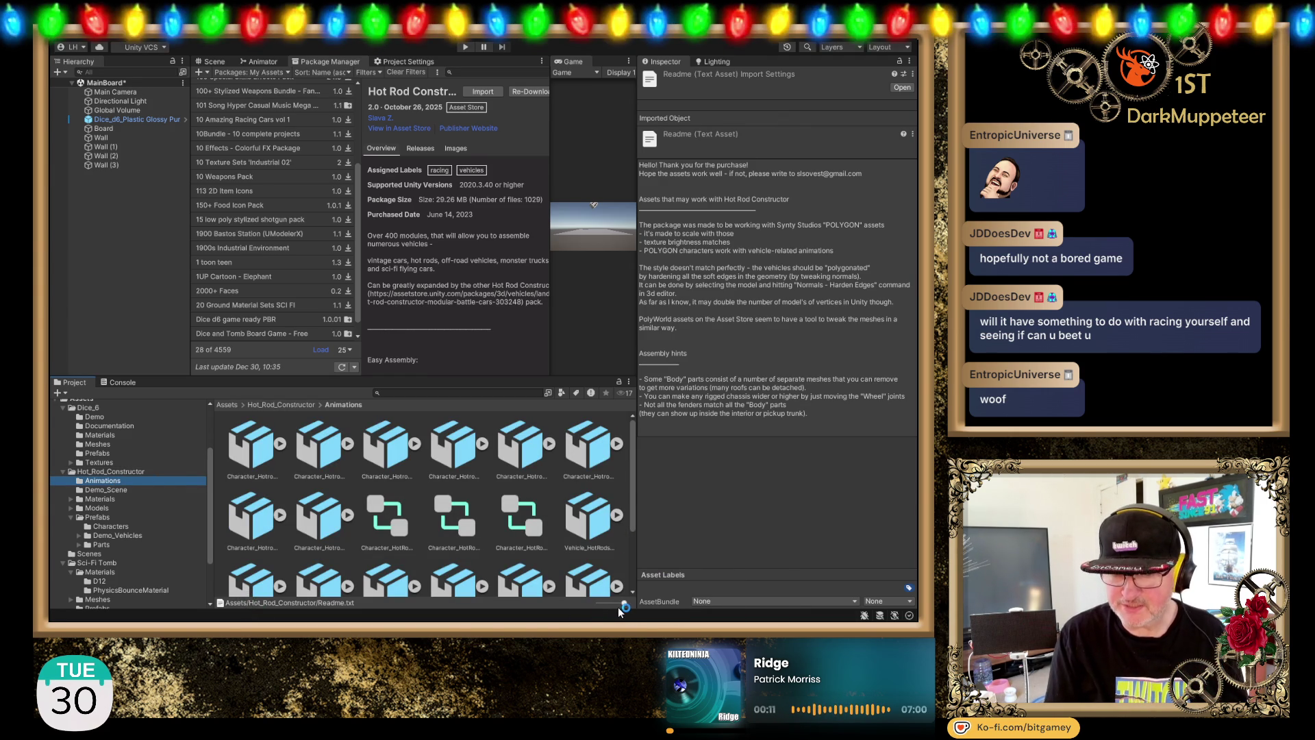
pyautogui.moveTo(623, 604); pyautogui.dragTo(587, 605)
pyautogui.scroll(-2, 470, 514)
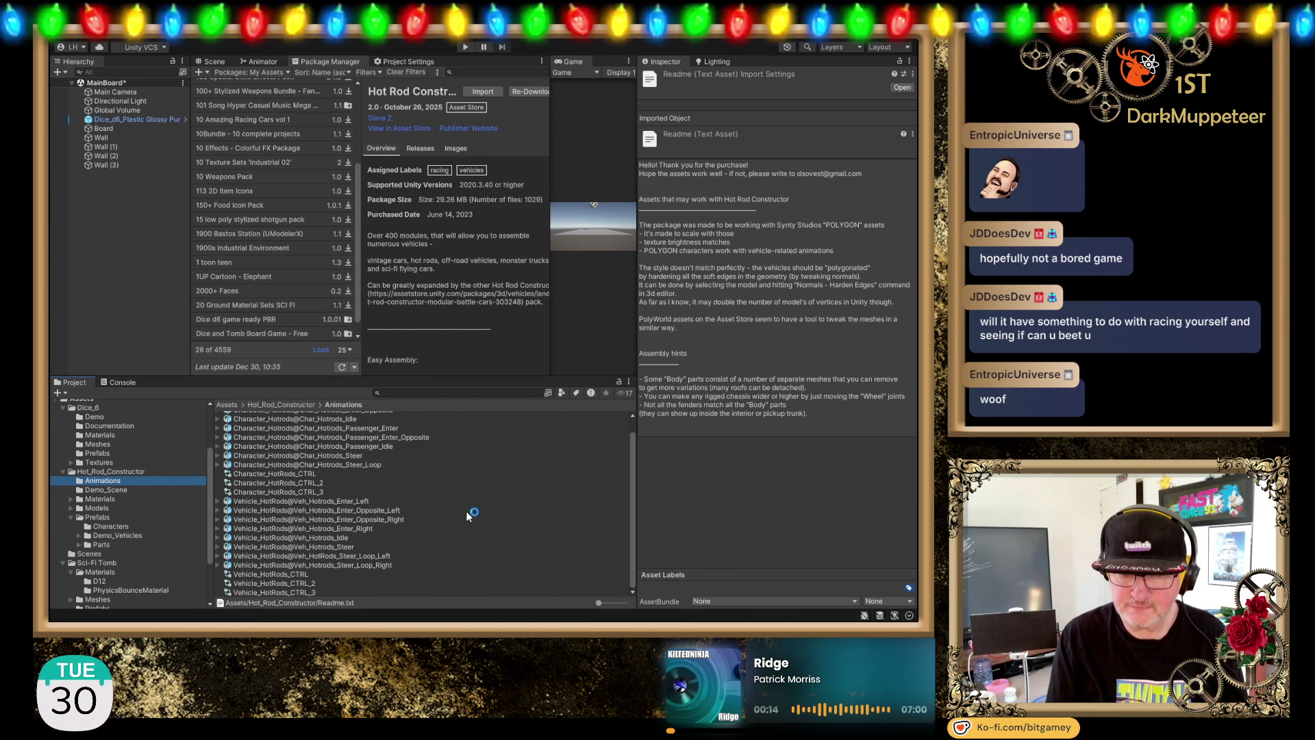
pyautogui.click(131, 491)
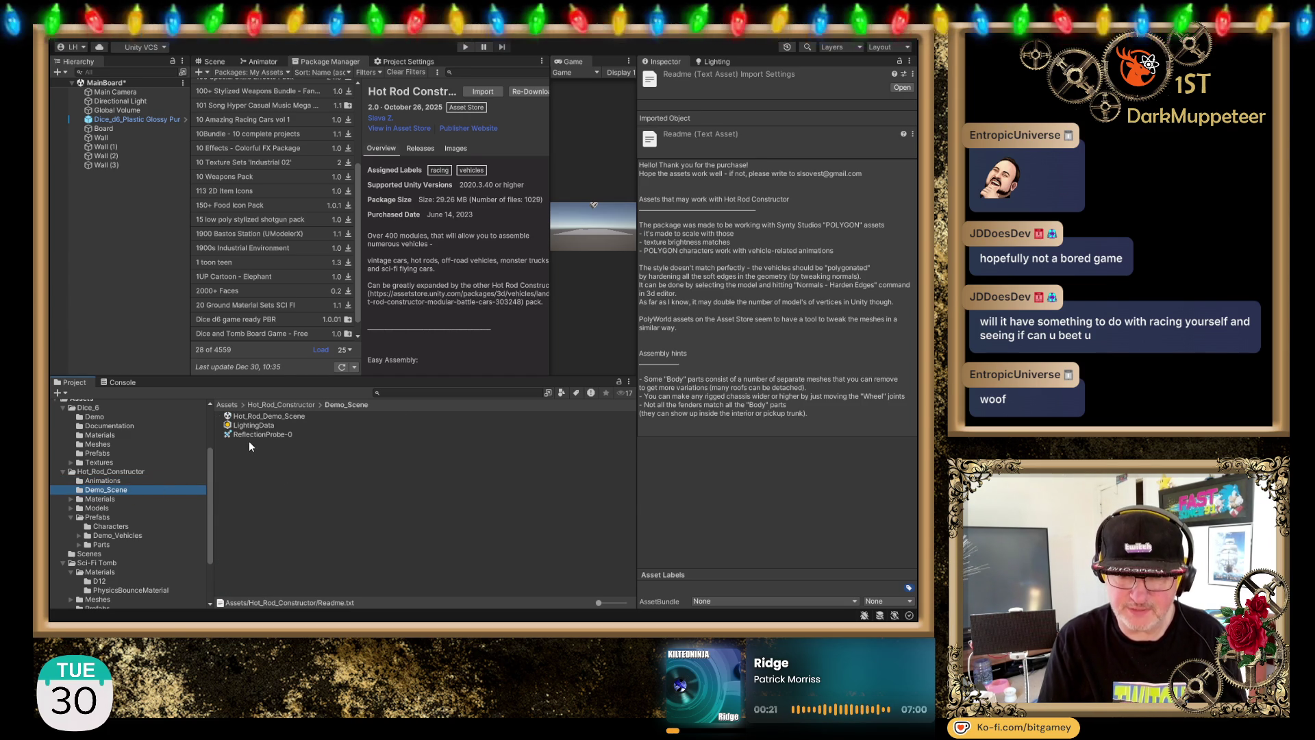
pyautogui.click(94, 499)
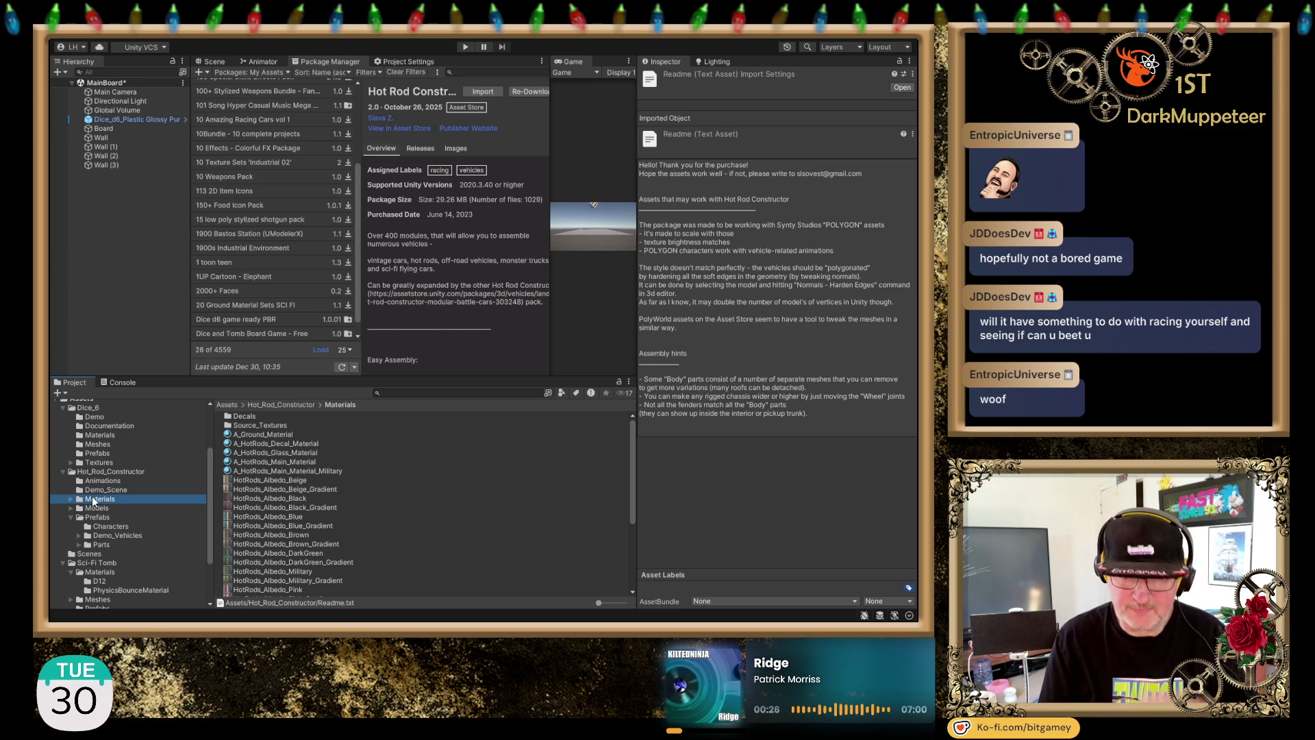
pyautogui.click(71, 499)
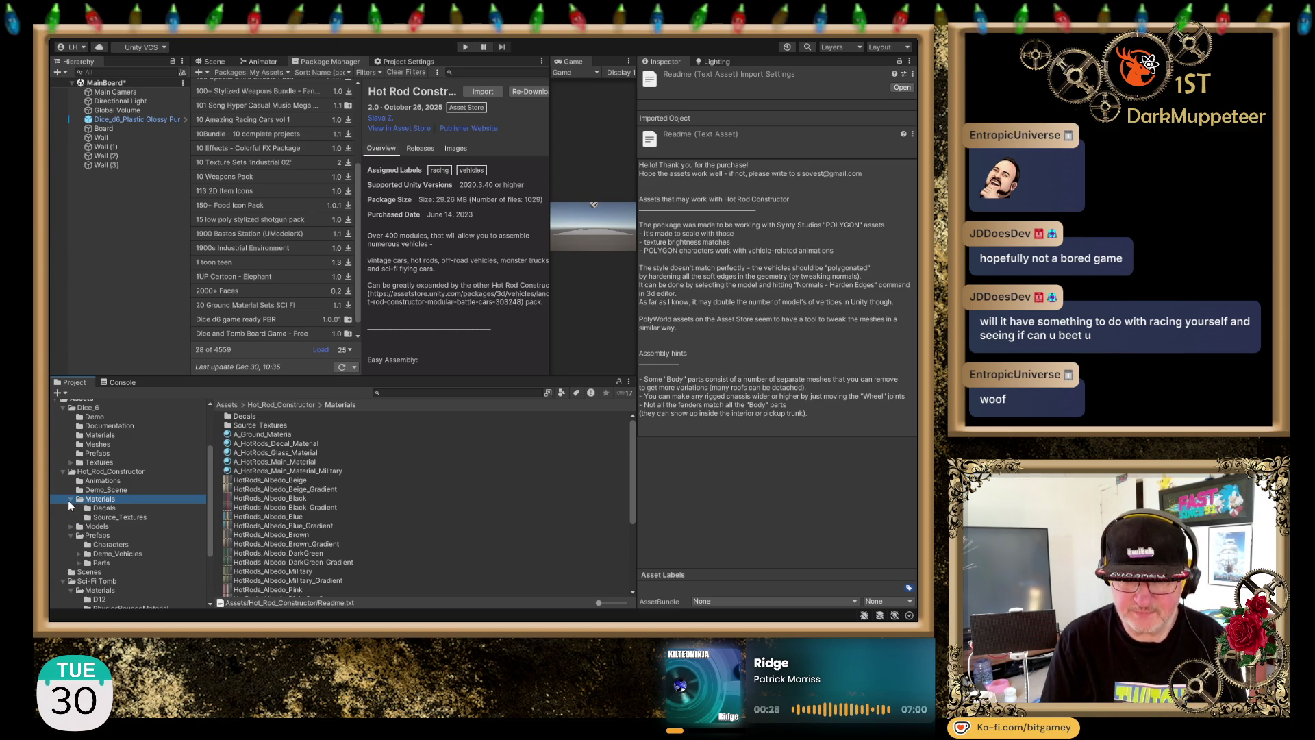
pyautogui.click(117, 508)
pyautogui.click(125, 517)
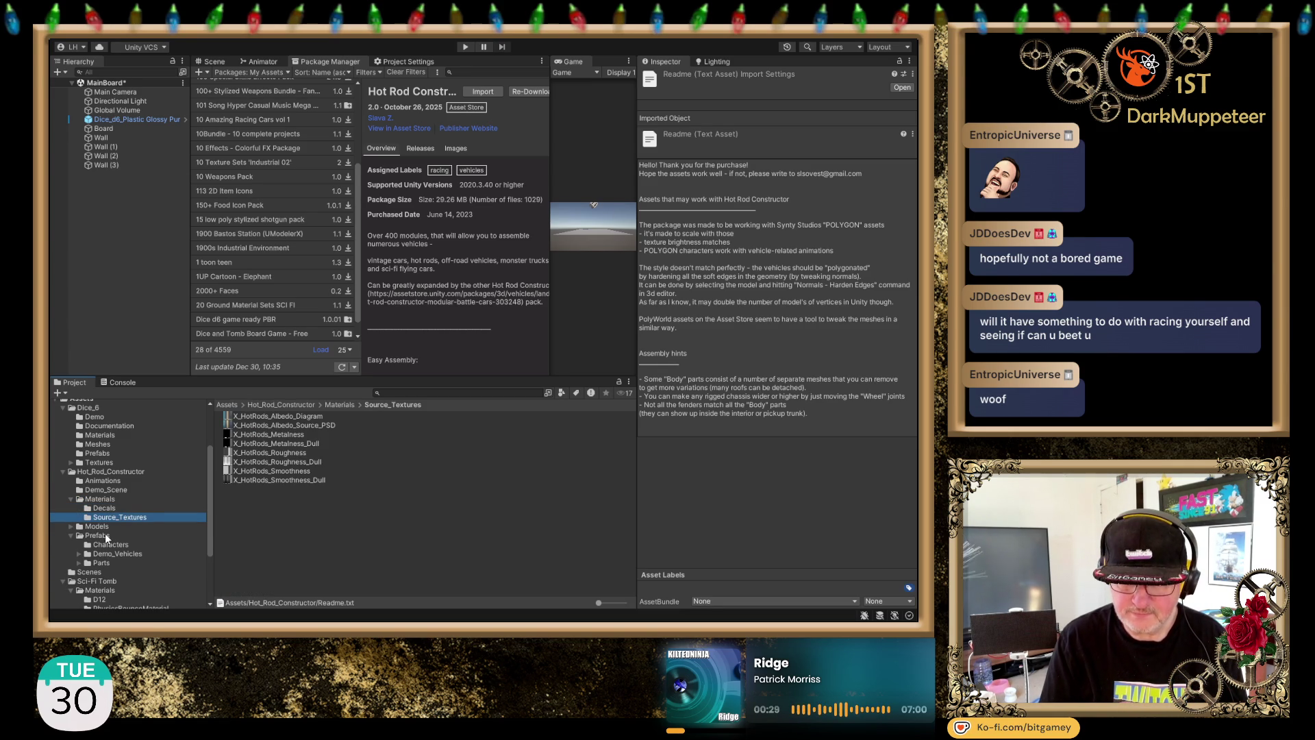
# Step: Expand Models, open the Characters folder and show its models as large thumbnails
pyautogui.click(78, 526)
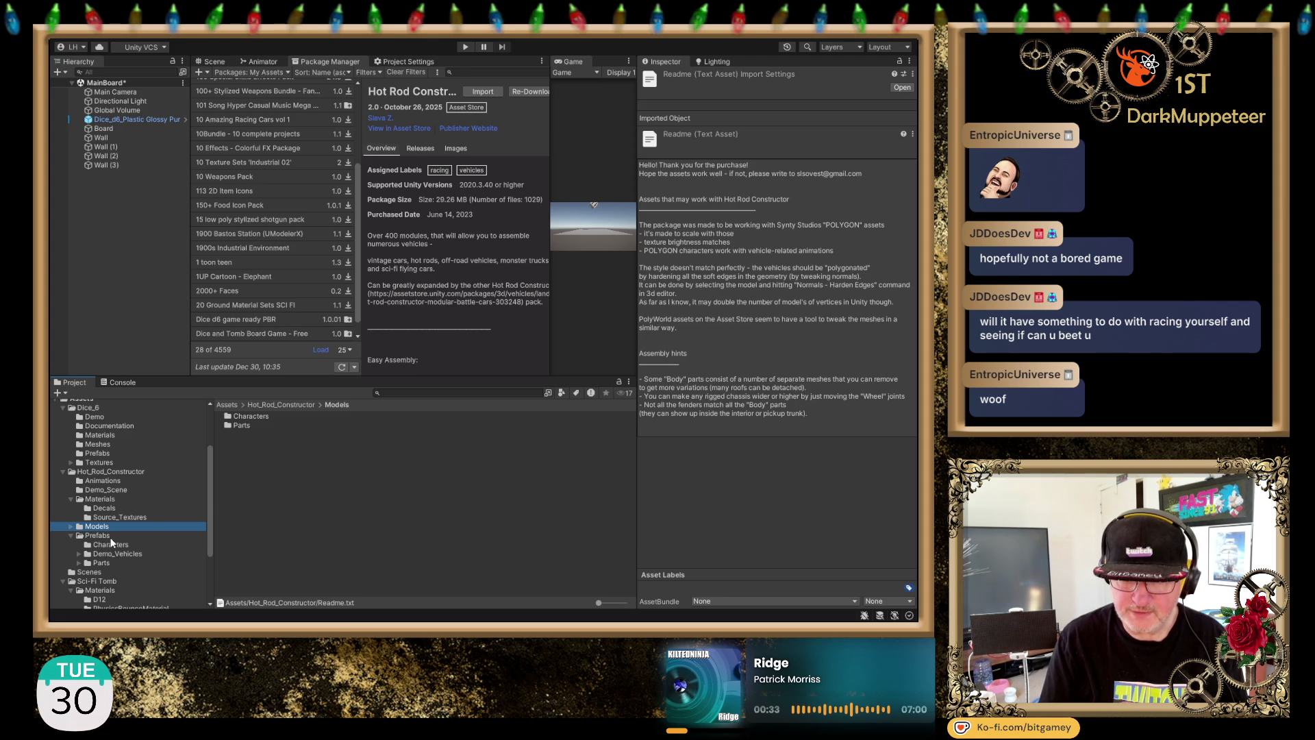
pyautogui.click(109, 536)
pyautogui.click(99, 526)
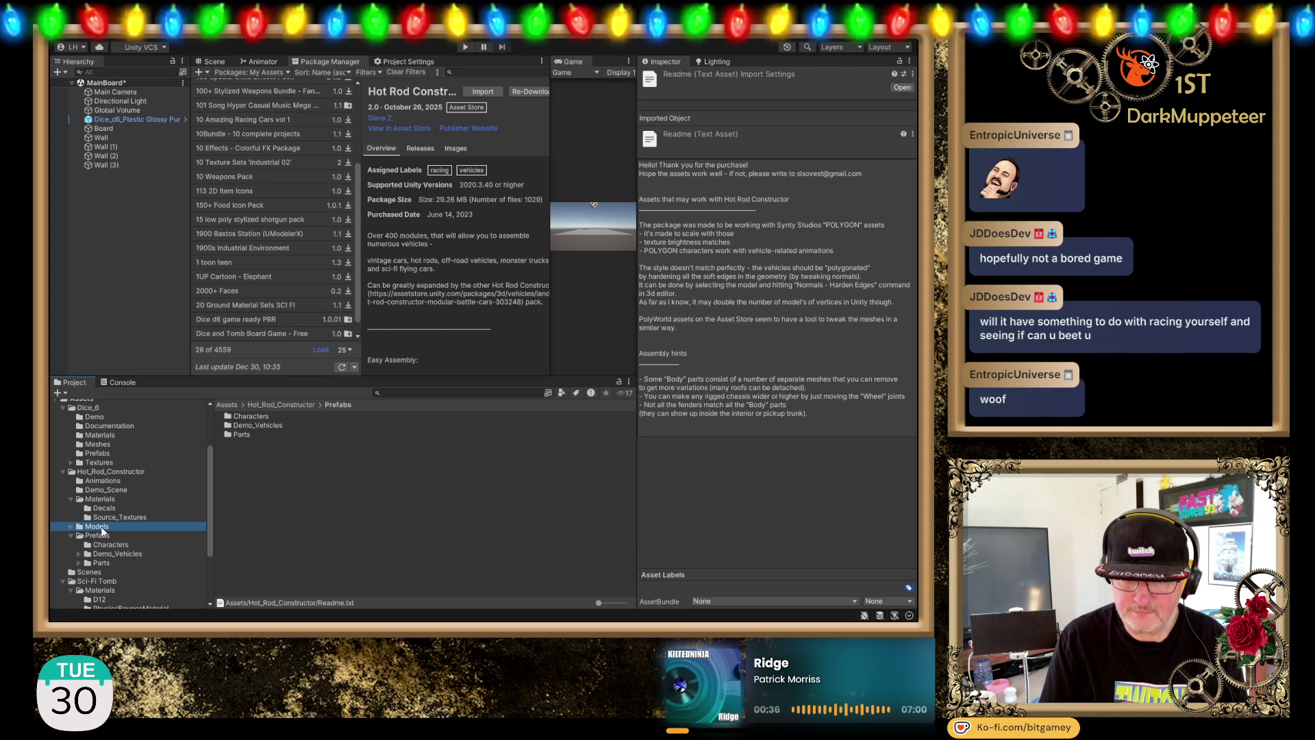
pyautogui.click(71, 526)
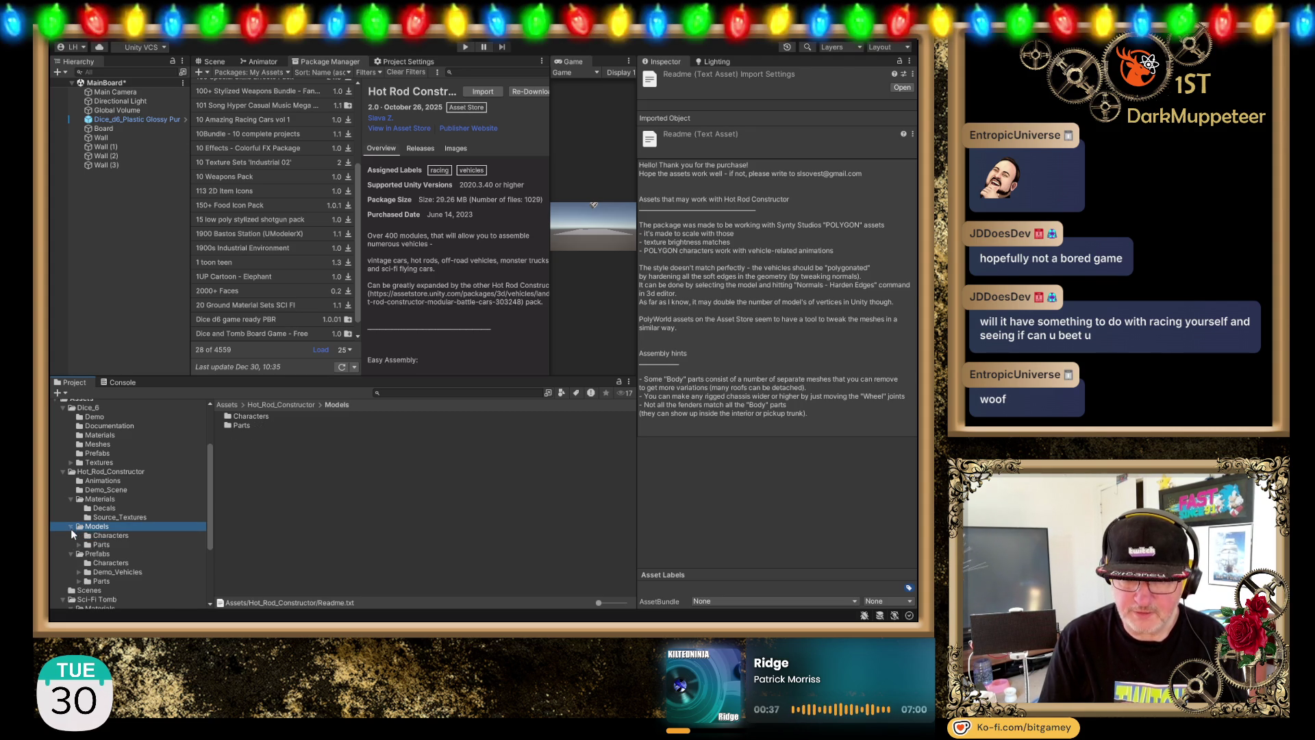
pyautogui.click(109, 536)
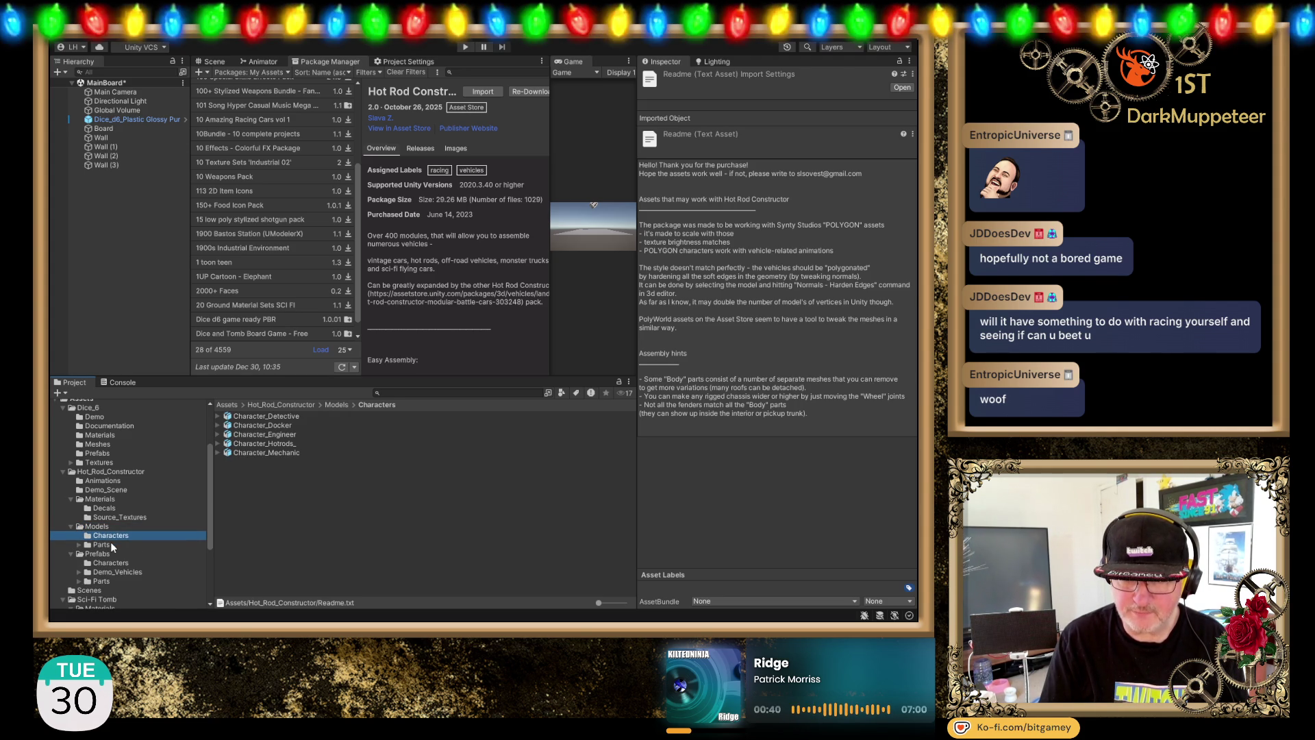
pyautogui.click(111, 545)
pyautogui.click(120, 537)
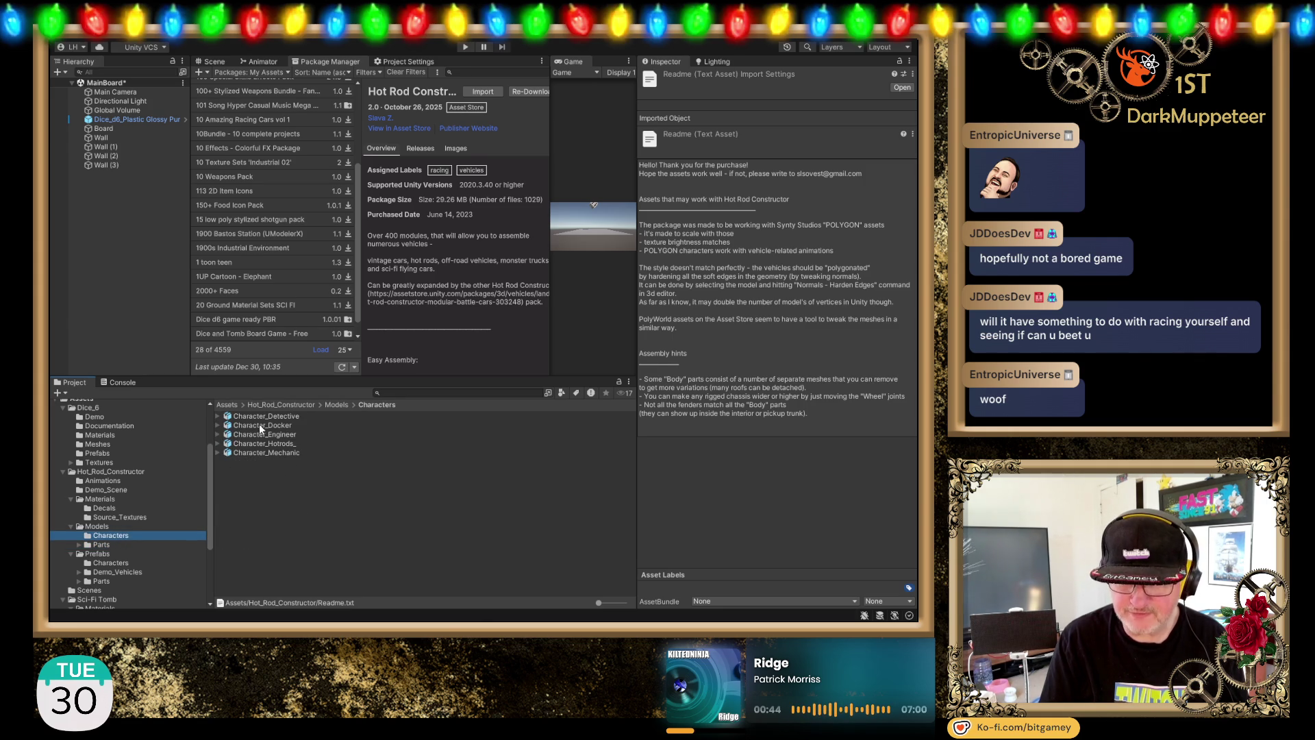
pyautogui.moveTo(597, 603); pyautogui.dragTo(630, 605)
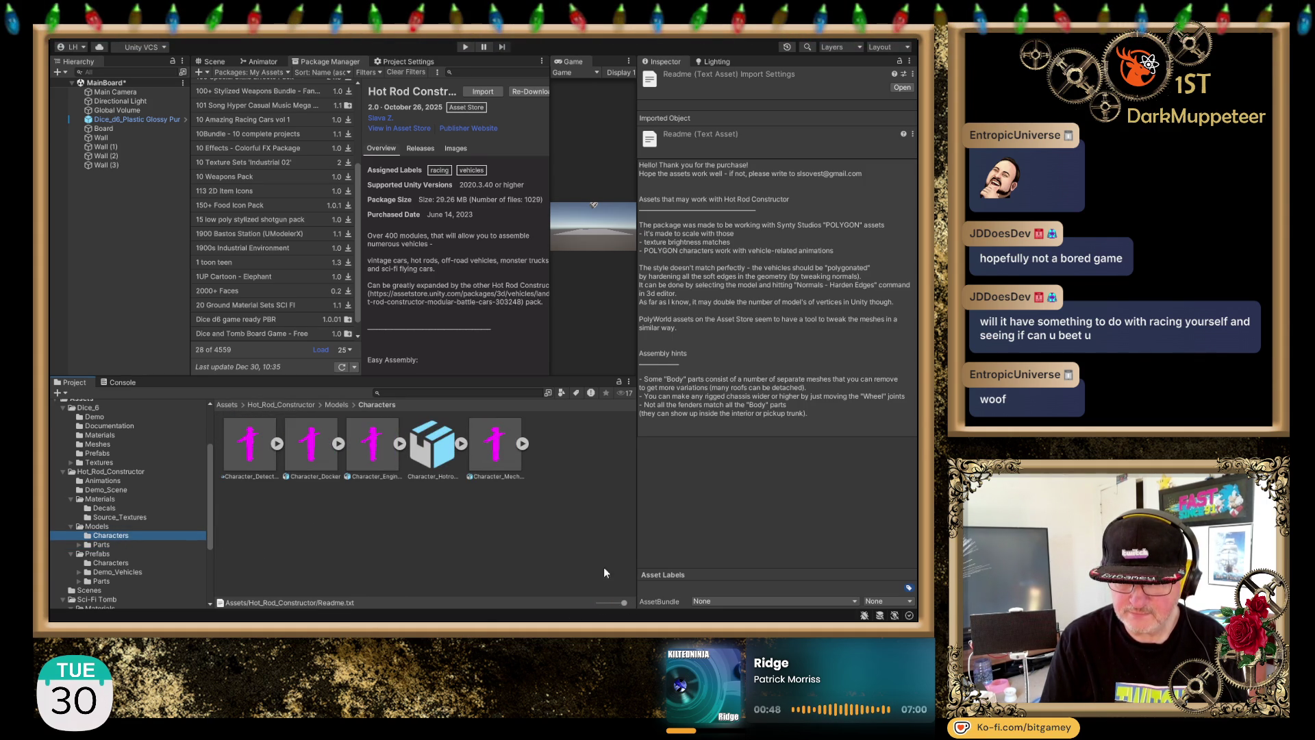
# Step: Select Character_Hotrods_, shrink thumbnails back to a list, and return to the Scene view
pyautogui.click(430, 445)
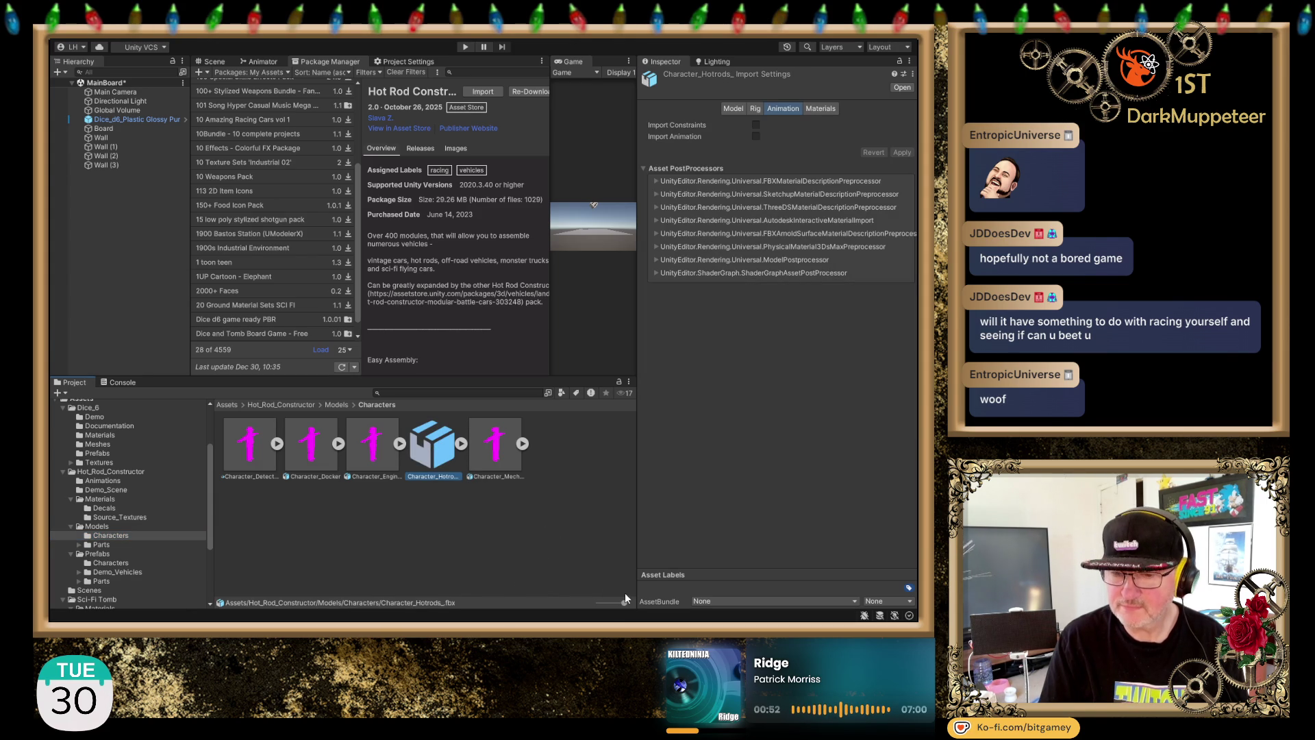
pyautogui.moveTo(624, 603); pyautogui.dragTo(598, 604)
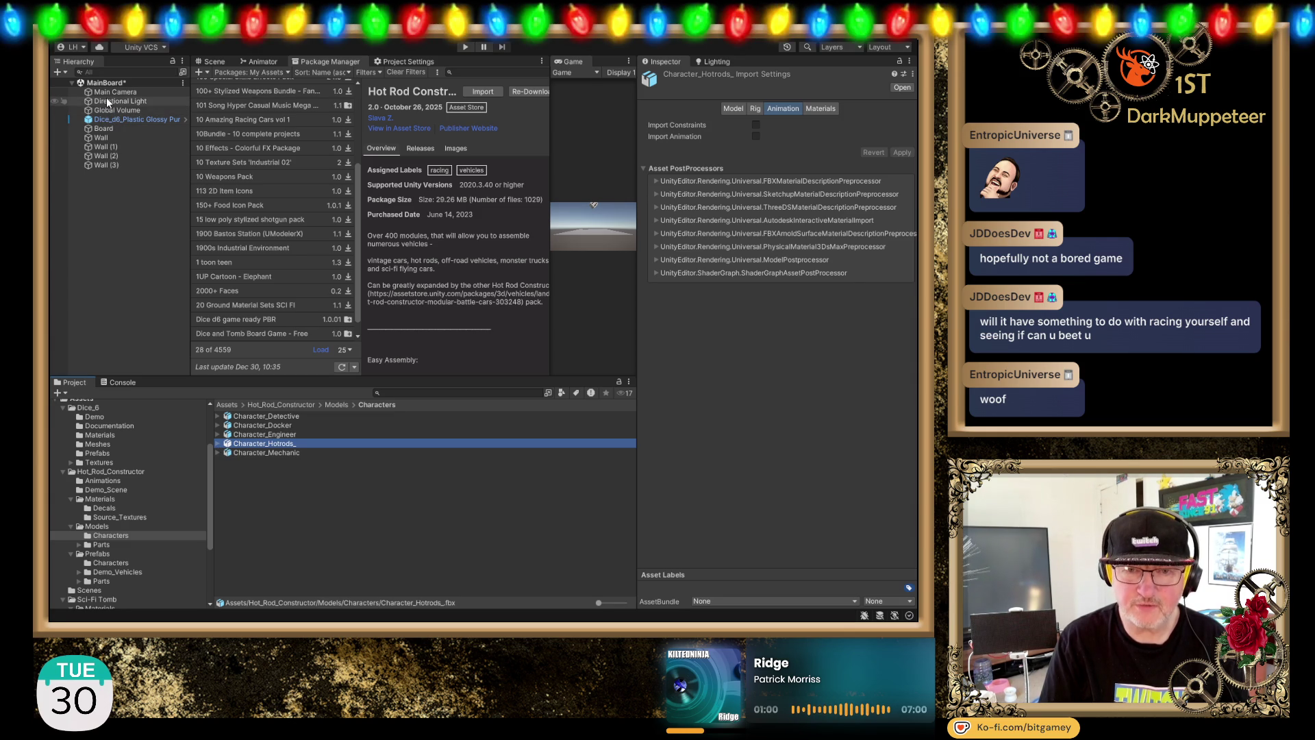
pyautogui.click(213, 61)
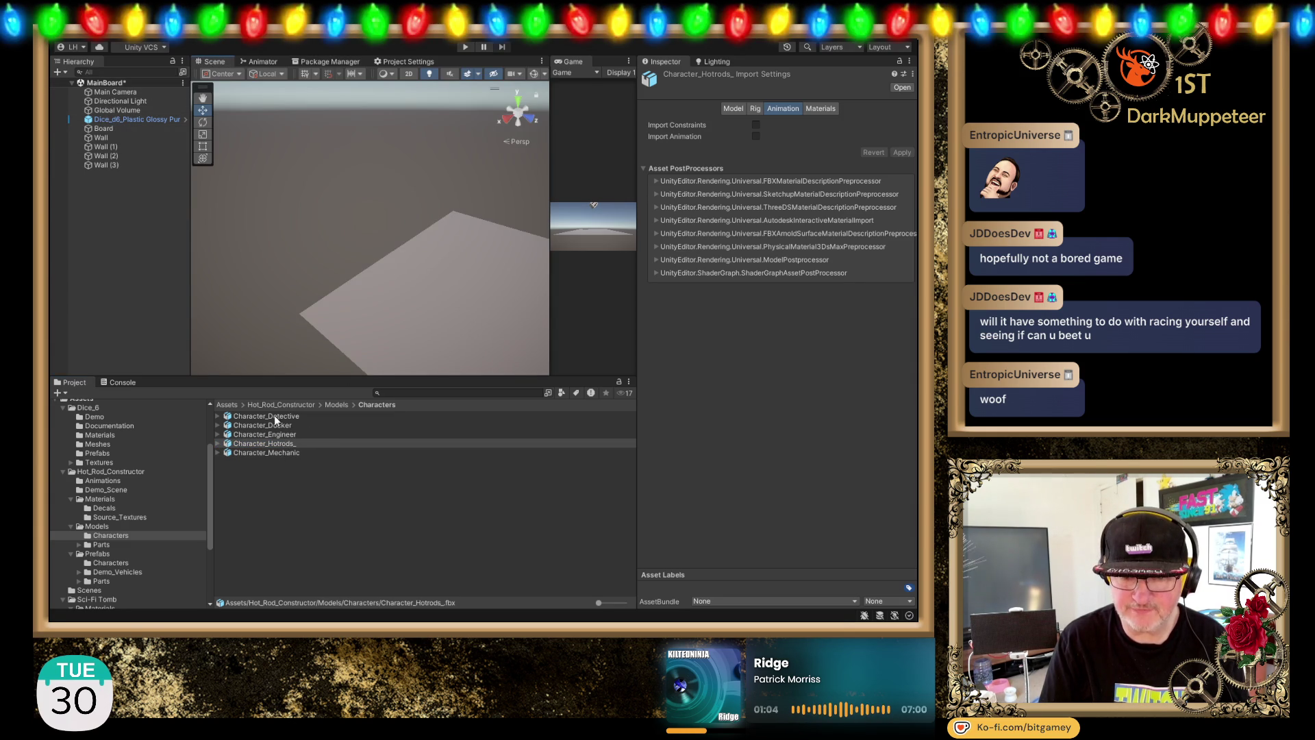
pyautogui.moveTo(274, 442)
pyautogui.mouseDown()
pyautogui.moveTo(434, 302)
pyautogui.moveTo(403, 299)
pyautogui.mouseUp()
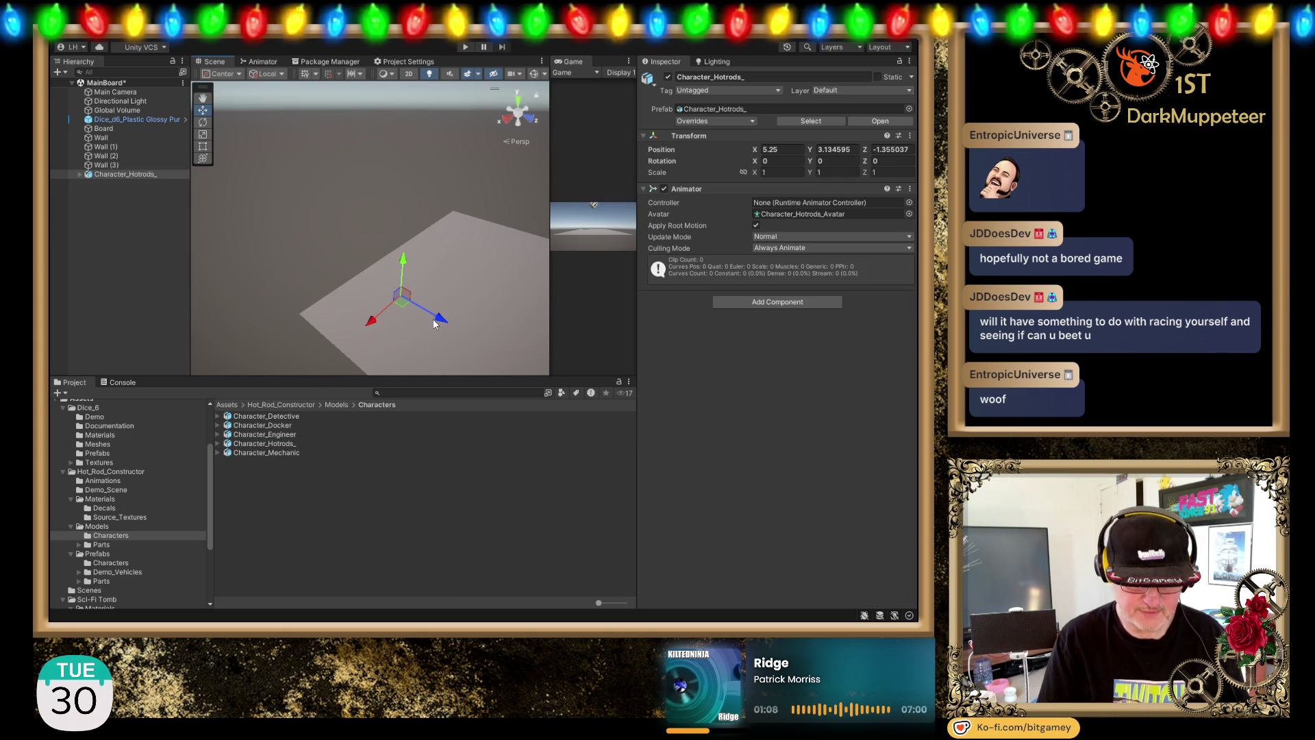
pyautogui.press('f')
pyautogui.scroll(3, 380, 254)
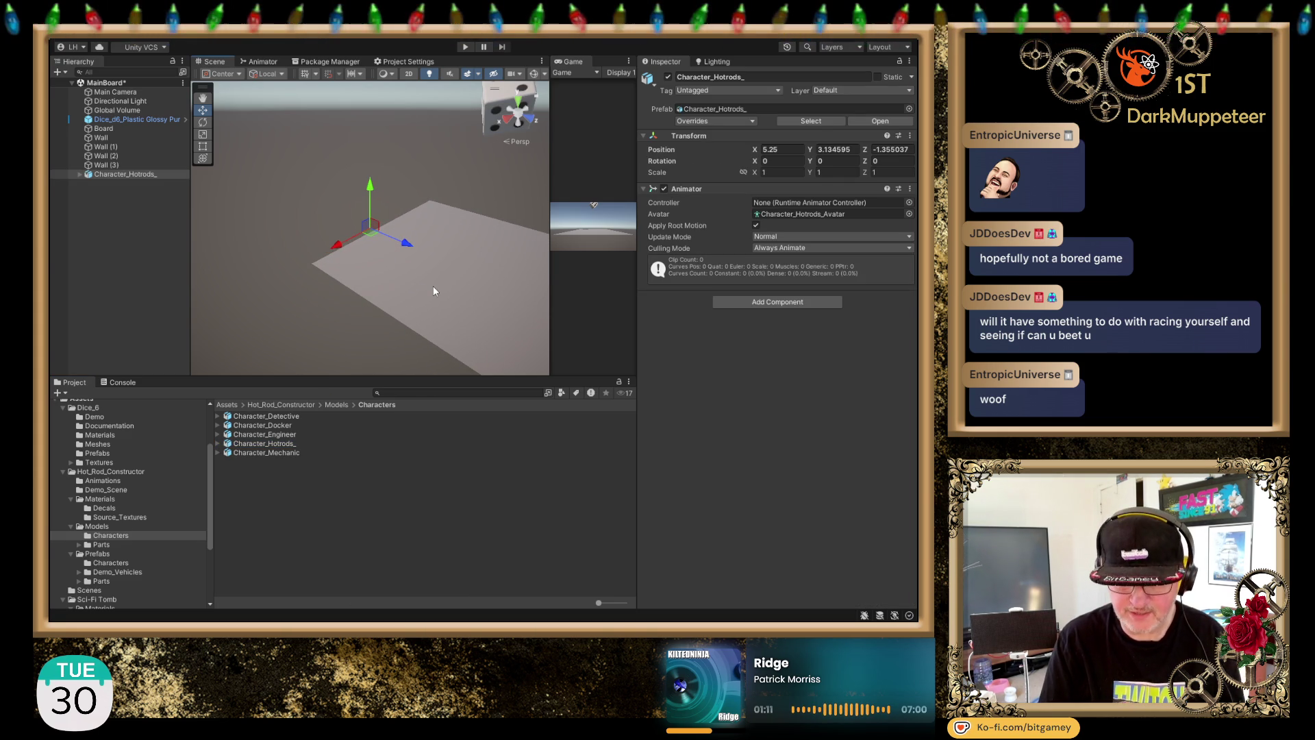
pyautogui.press('Delete')
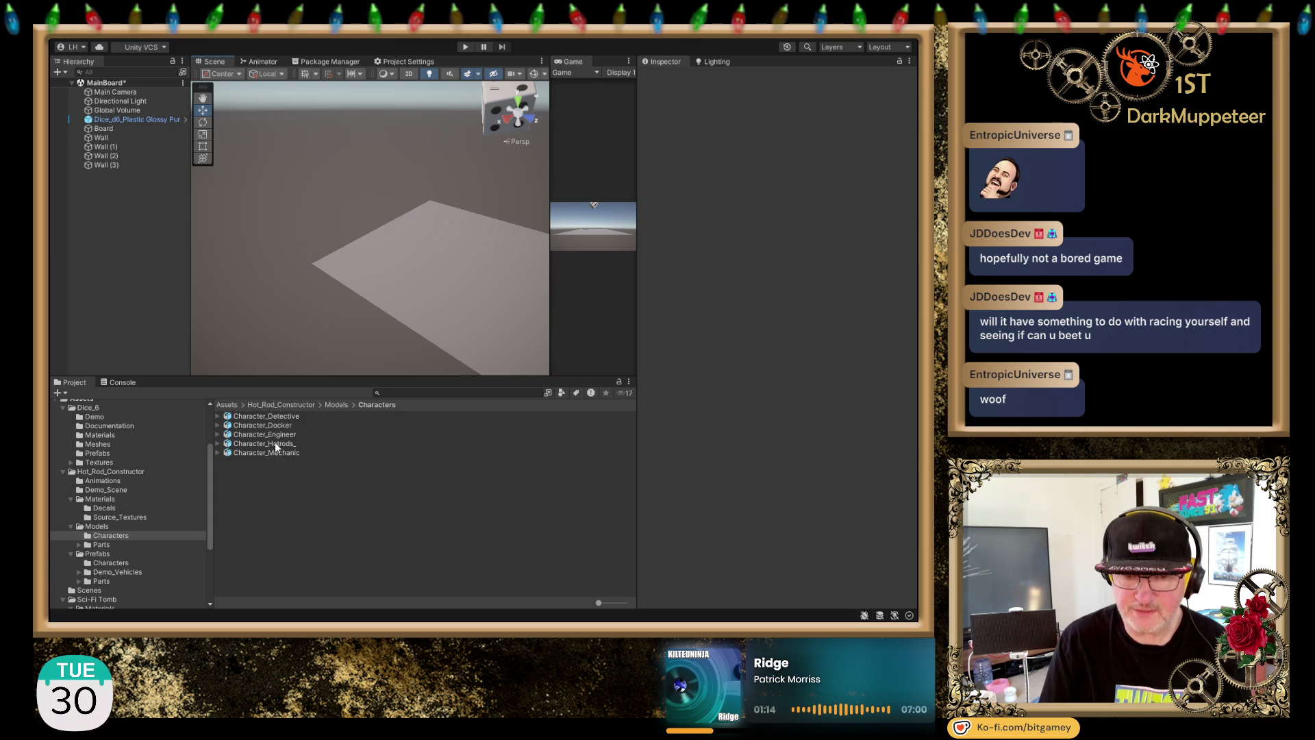
# Step: Browse the Hot Rod Models Parts and Demo_Vehicles Prefabs Parts folders
pyautogui.click(102, 544)
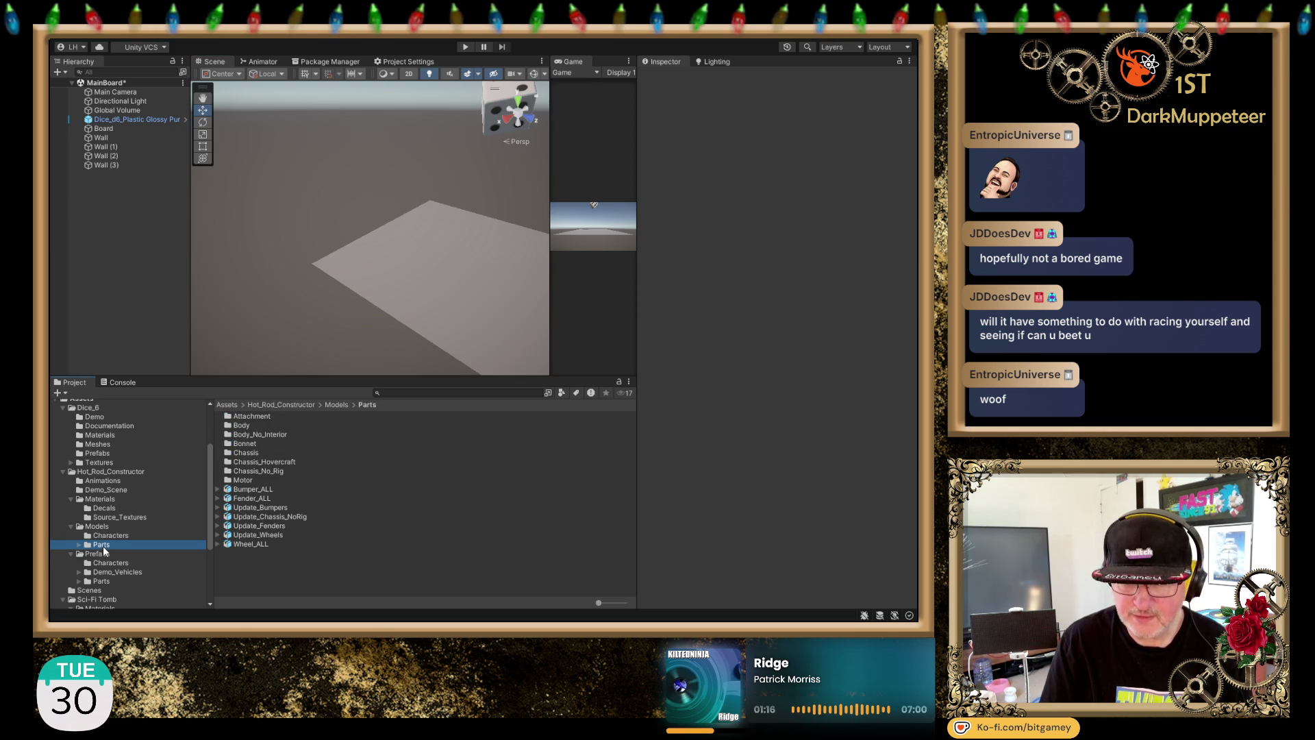
pyautogui.click(72, 525)
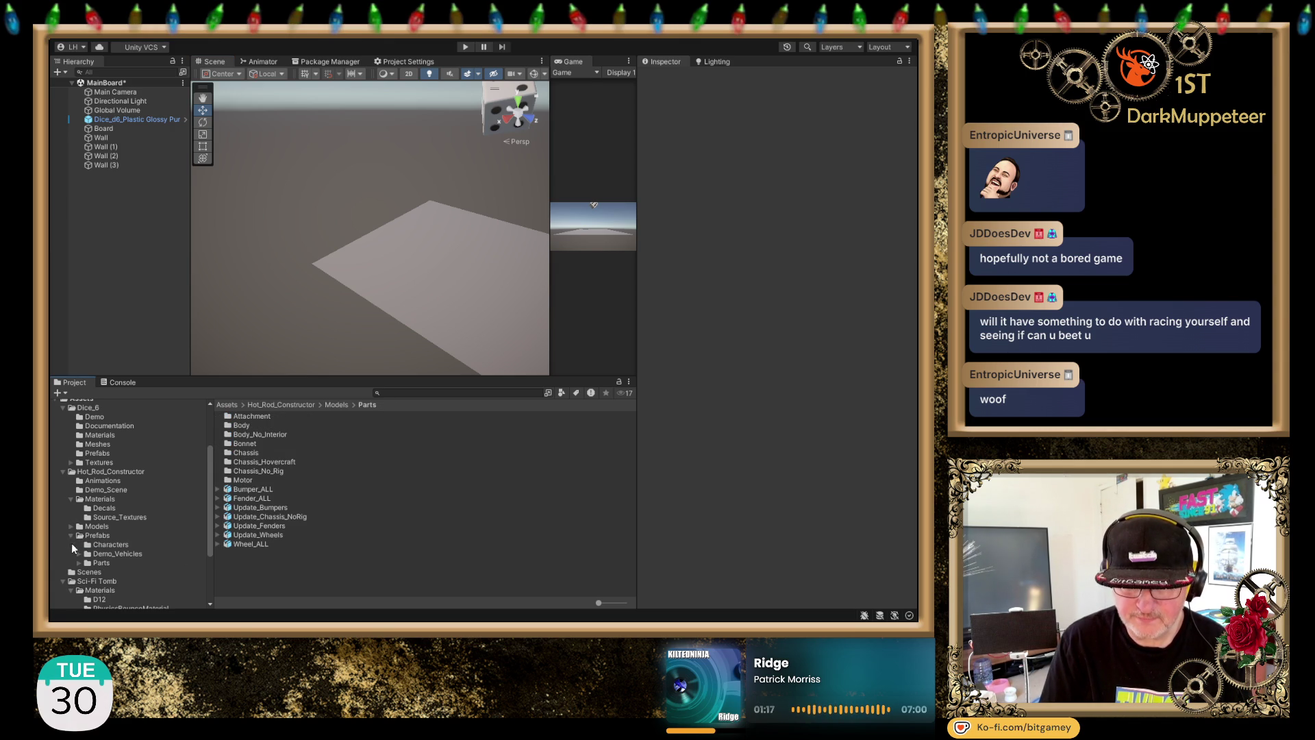
pyautogui.click(121, 552)
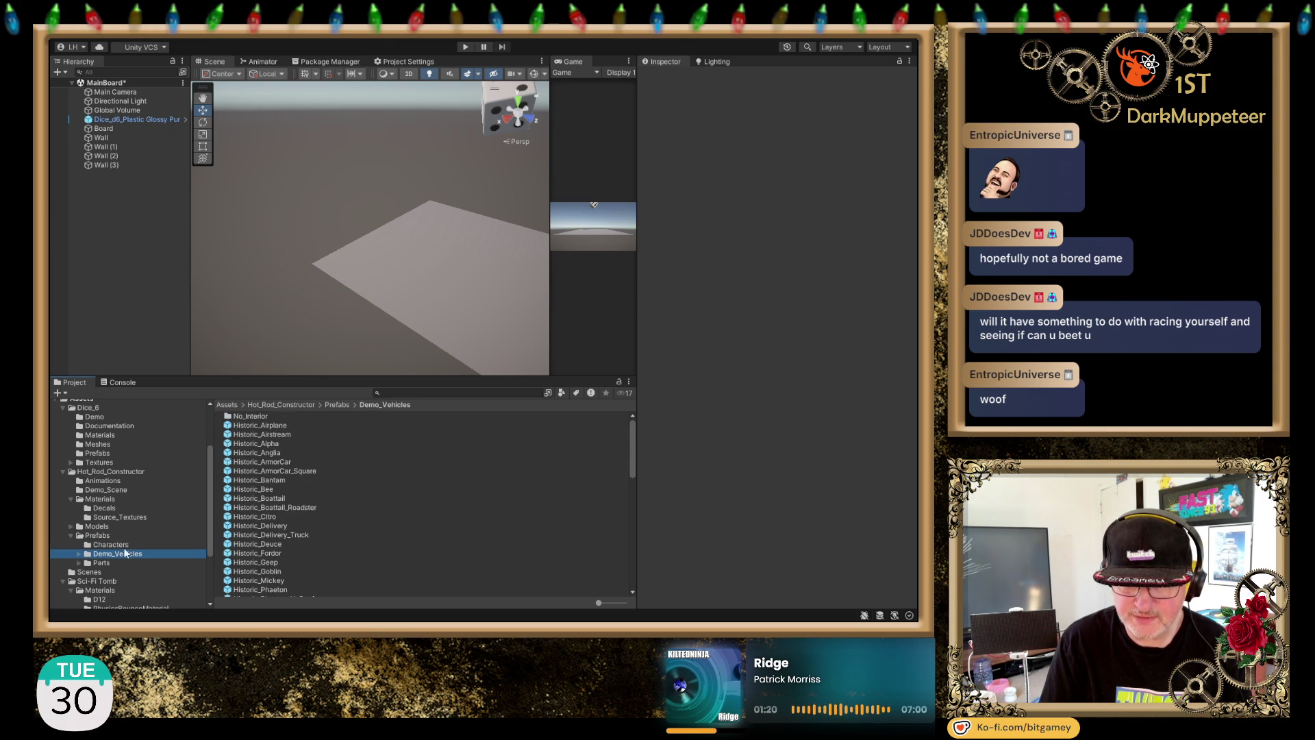
pyautogui.click(91, 564)
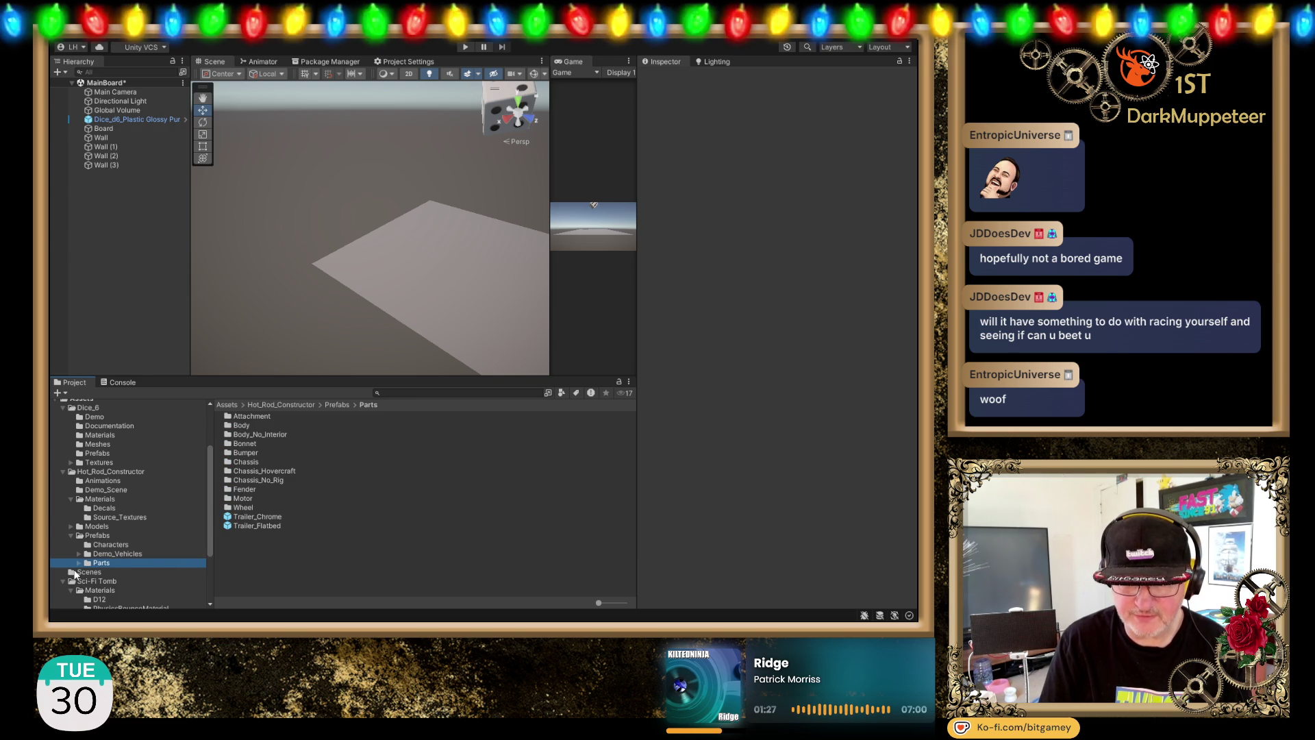
pyautogui.scroll(-2, 101, 518)
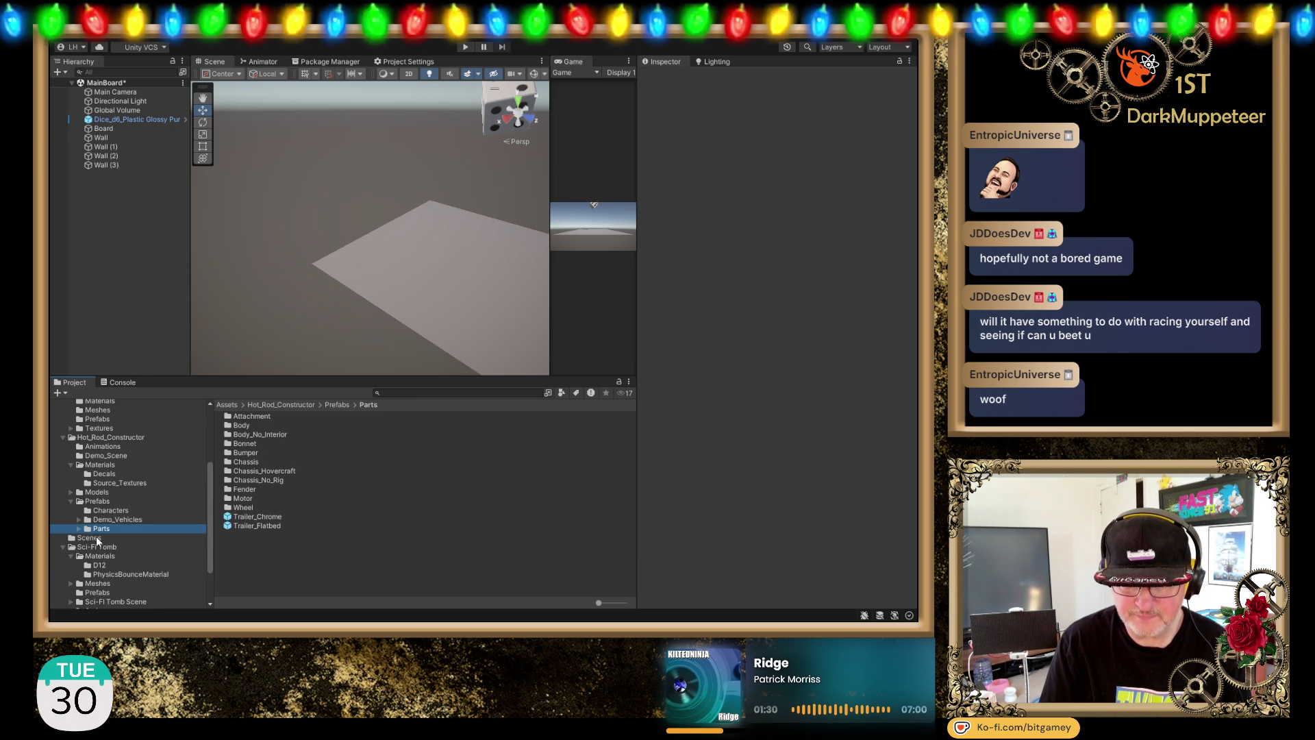
# Step: Change the Scenes folder's name to BG_Scenes
pyautogui.click(98, 540)
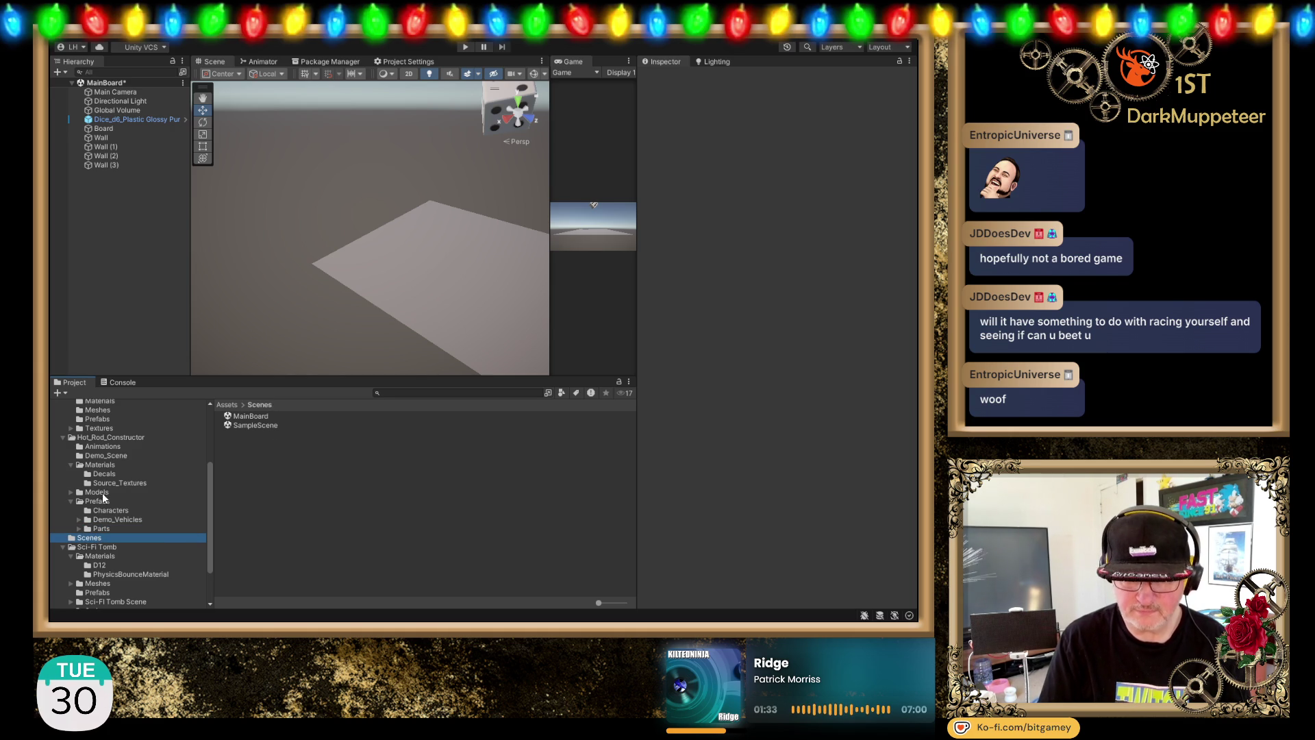
pyautogui.press('F2')
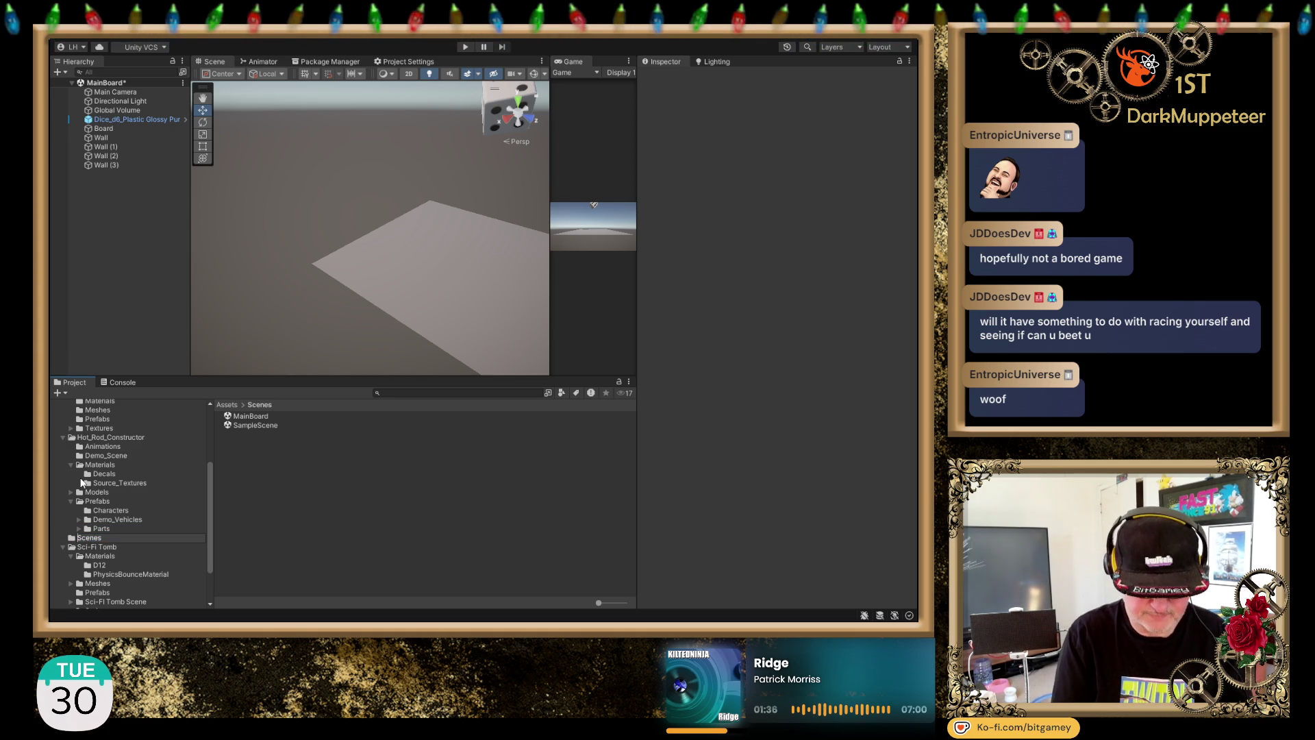
pyautogui.write('BG')
pyautogui.press('Delete')
pyautogui.write('s')
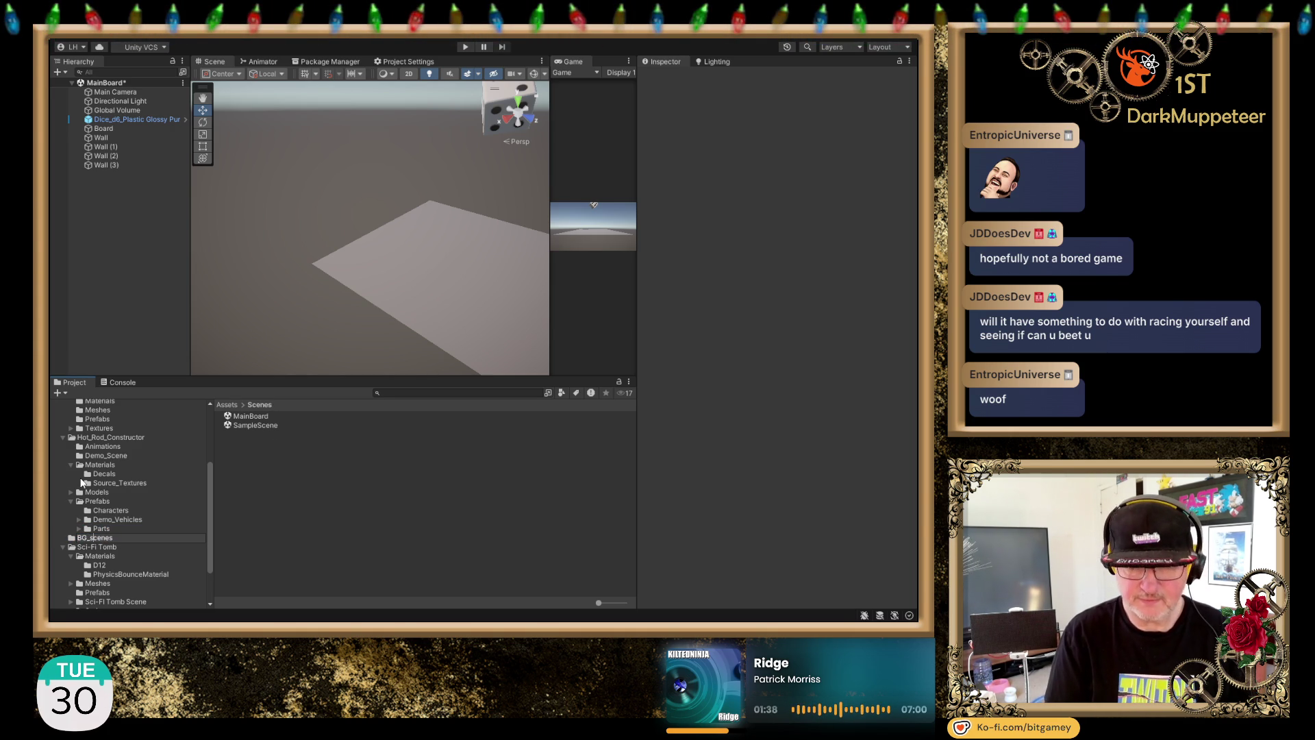
pyautogui.press('Return')
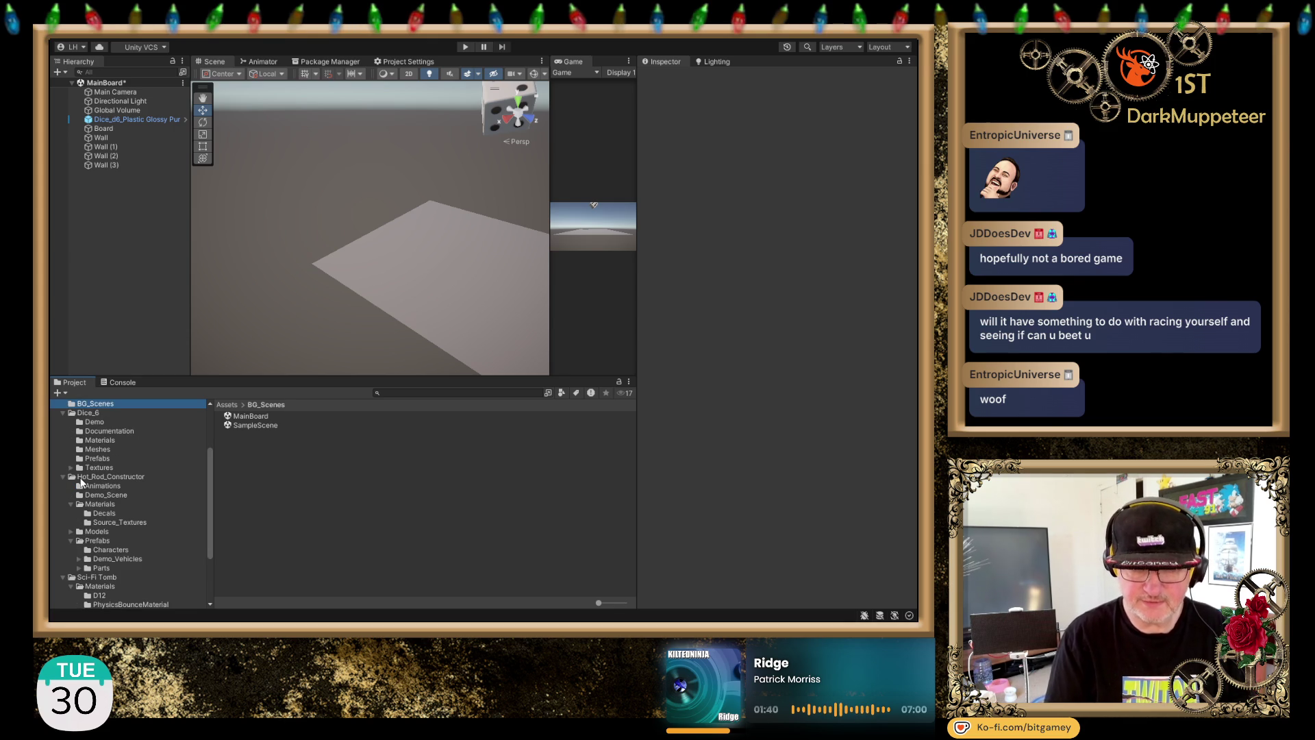
# Step: Collapse the Dice_6 folder and orbit the scene to see the board and die
pyautogui.scroll(3, 110, 478)
pyautogui.click(63, 481)
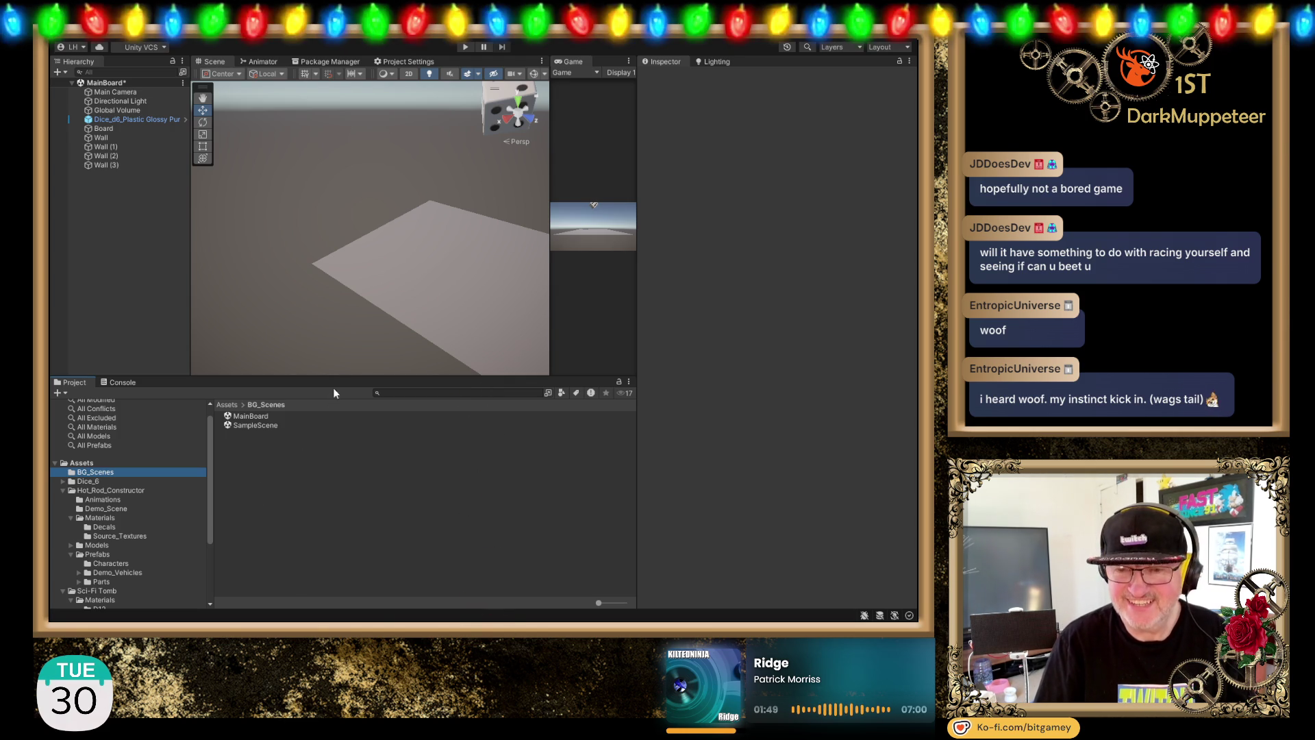
pyautogui.moveTo(423, 305)
pyautogui.mouseDown()
pyautogui.moveTo(299, 249)
pyautogui.moveTo(311, 229)
pyautogui.mouseUp()
pyautogui.scroll(3, 353, 245)
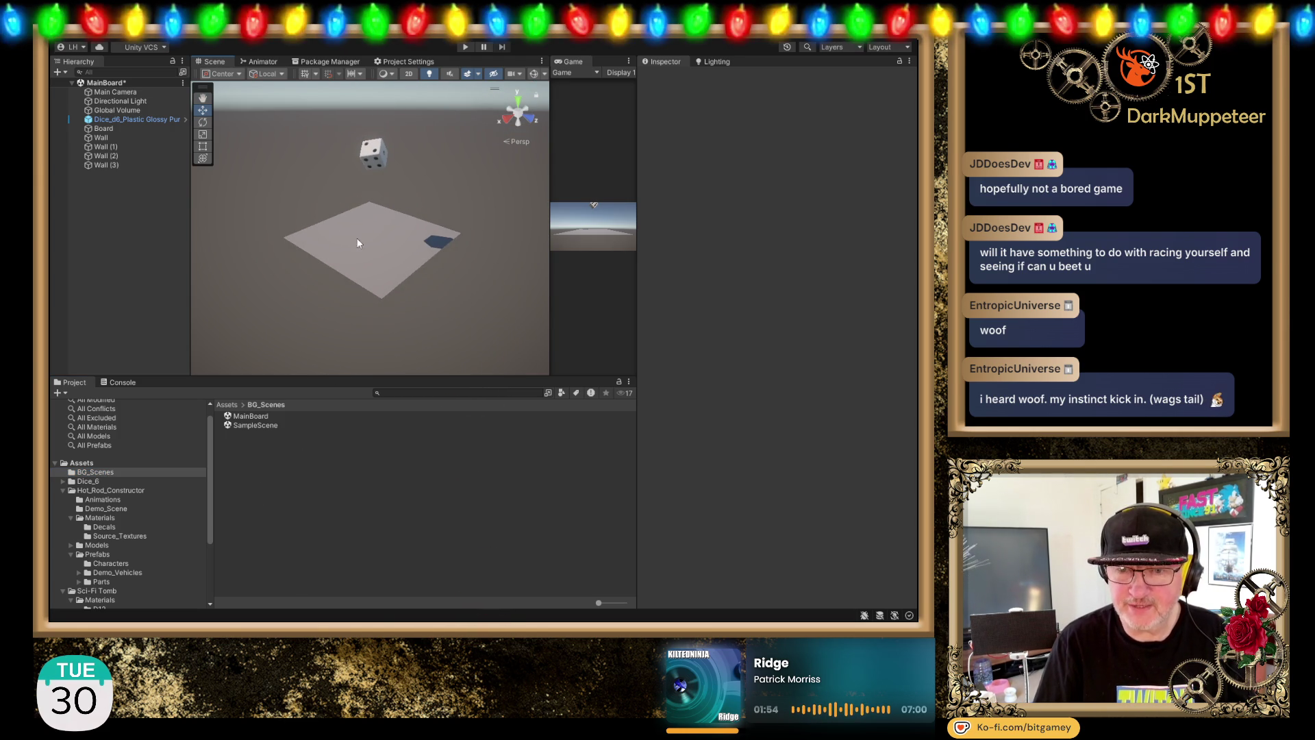
pyautogui.moveTo(368, 187); pyautogui.dragTo(363, 203)
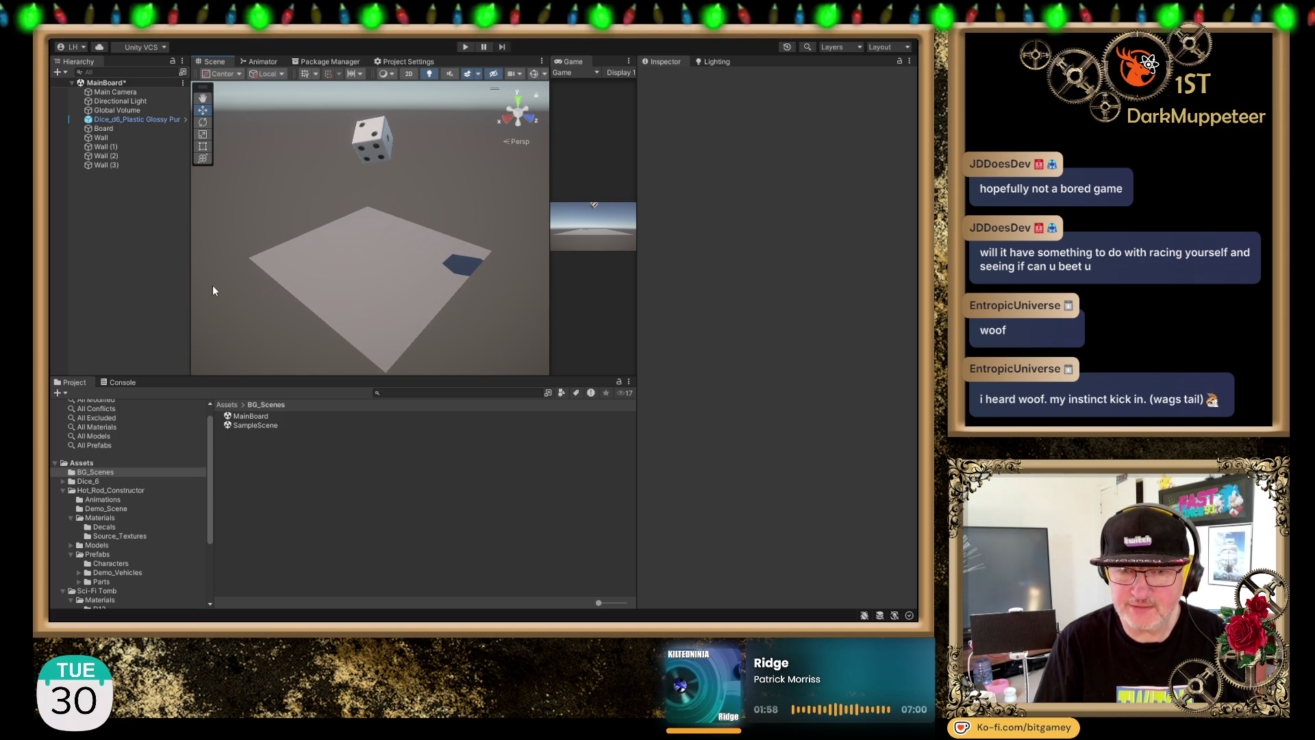
pyautogui.moveTo(281, 203)
pyautogui.mouseDown()
pyautogui.moveTo(291, 221)
pyautogui.moveTo(297, 196)
pyautogui.moveTo(307, 241)
pyautogui.mouseUp()
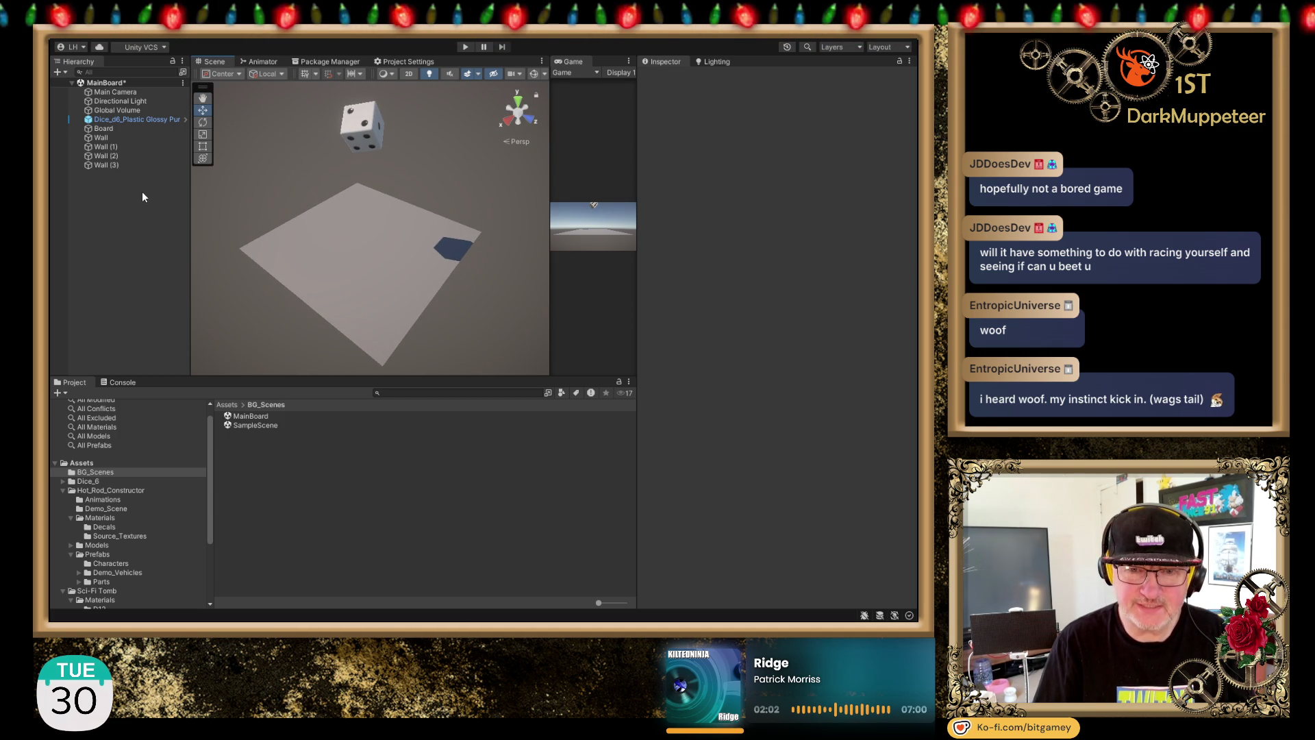
pyautogui.click(123, 120)
pyautogui.click(124, 127)
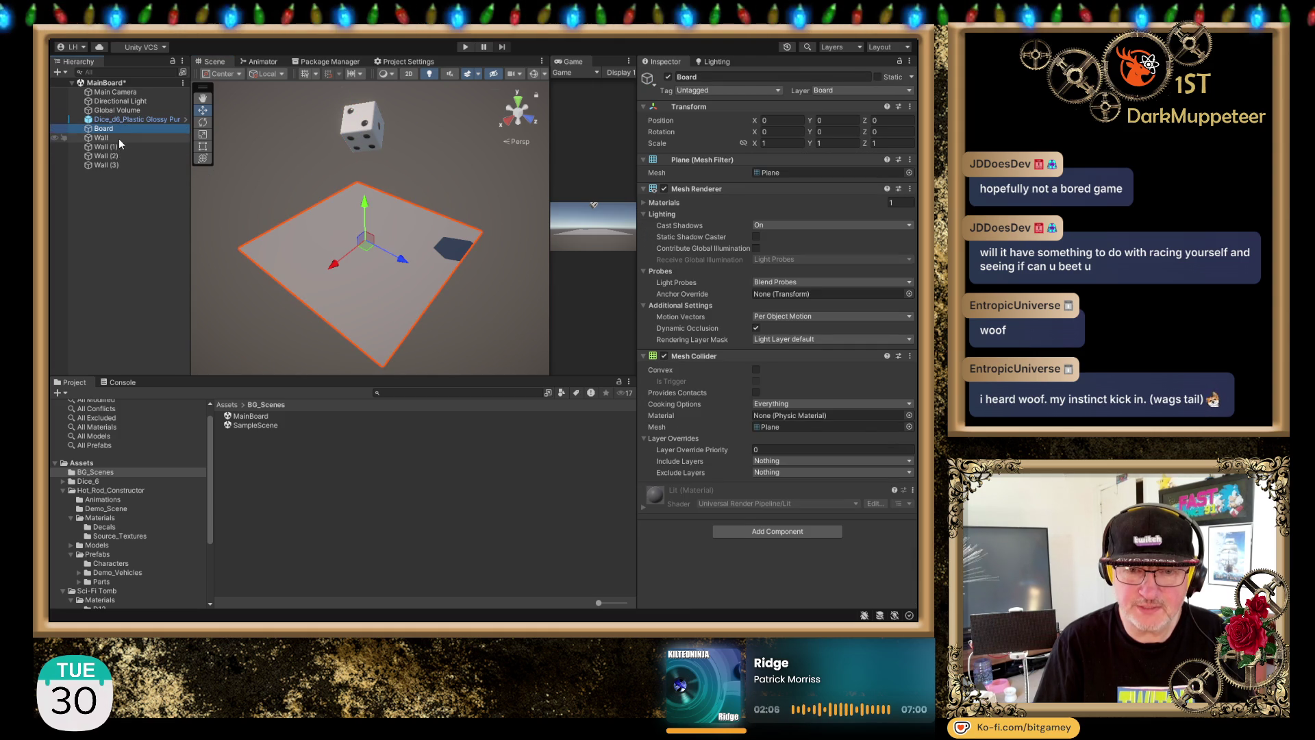
pyautogui.click(117, 139)
pyautogui.keyDown('shift'); pyautogui.click(122, 165); pyautogui.keyUp('shift')
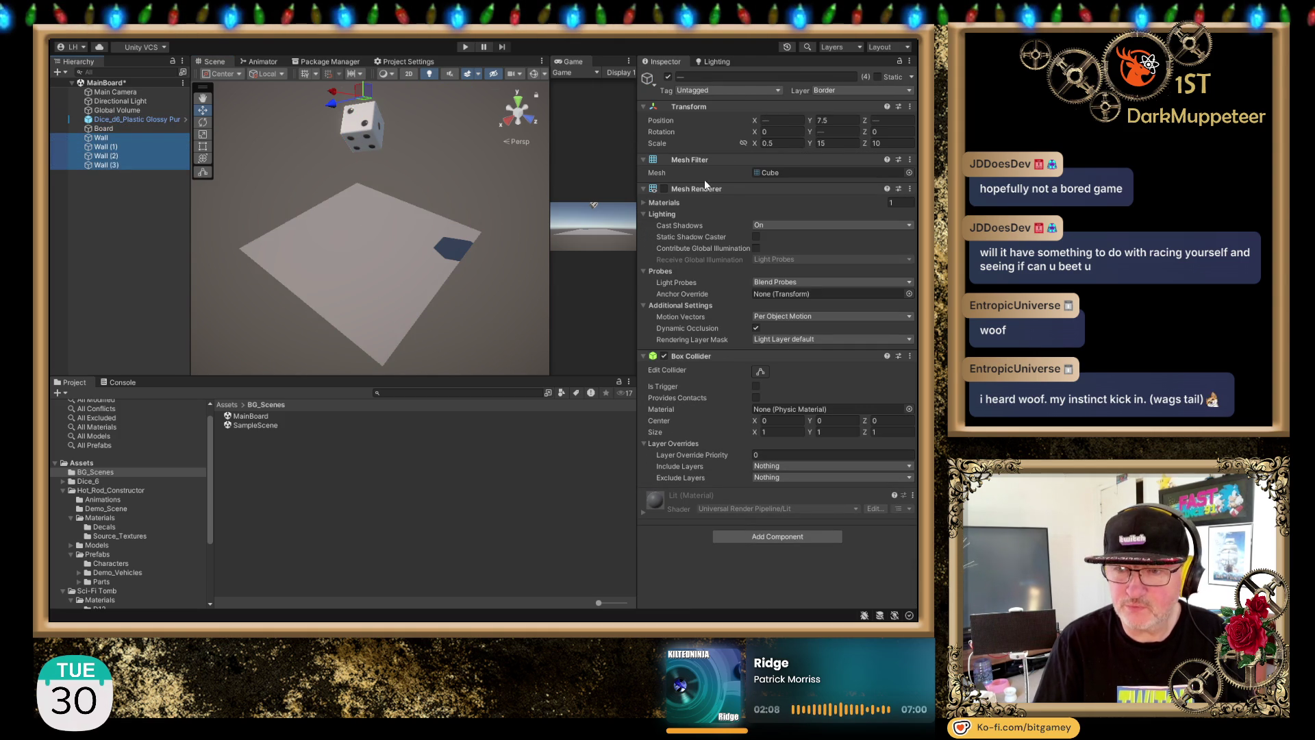
pyautogui.click(664, 189)
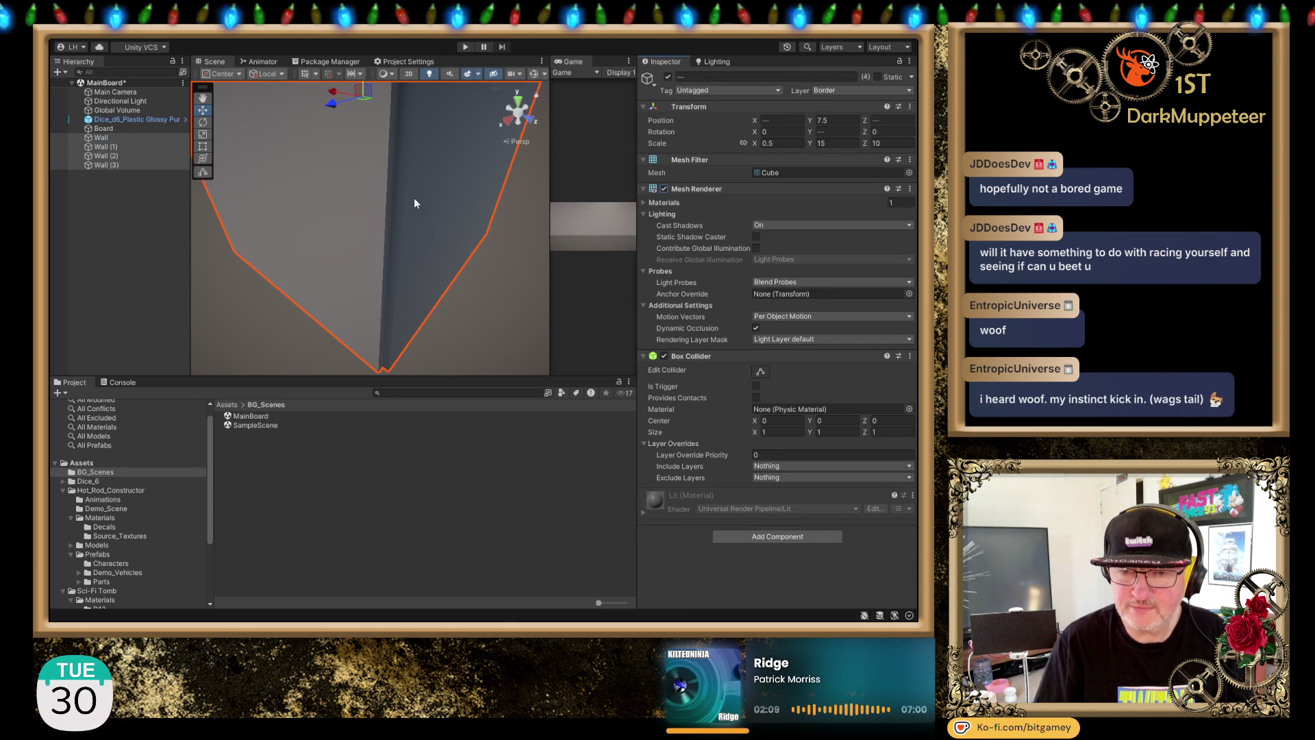
pyautogui.scroll(-5, 430, 190)
pyautogui.moveTo(448, 370); pyautogui.dragTo(544, 224)
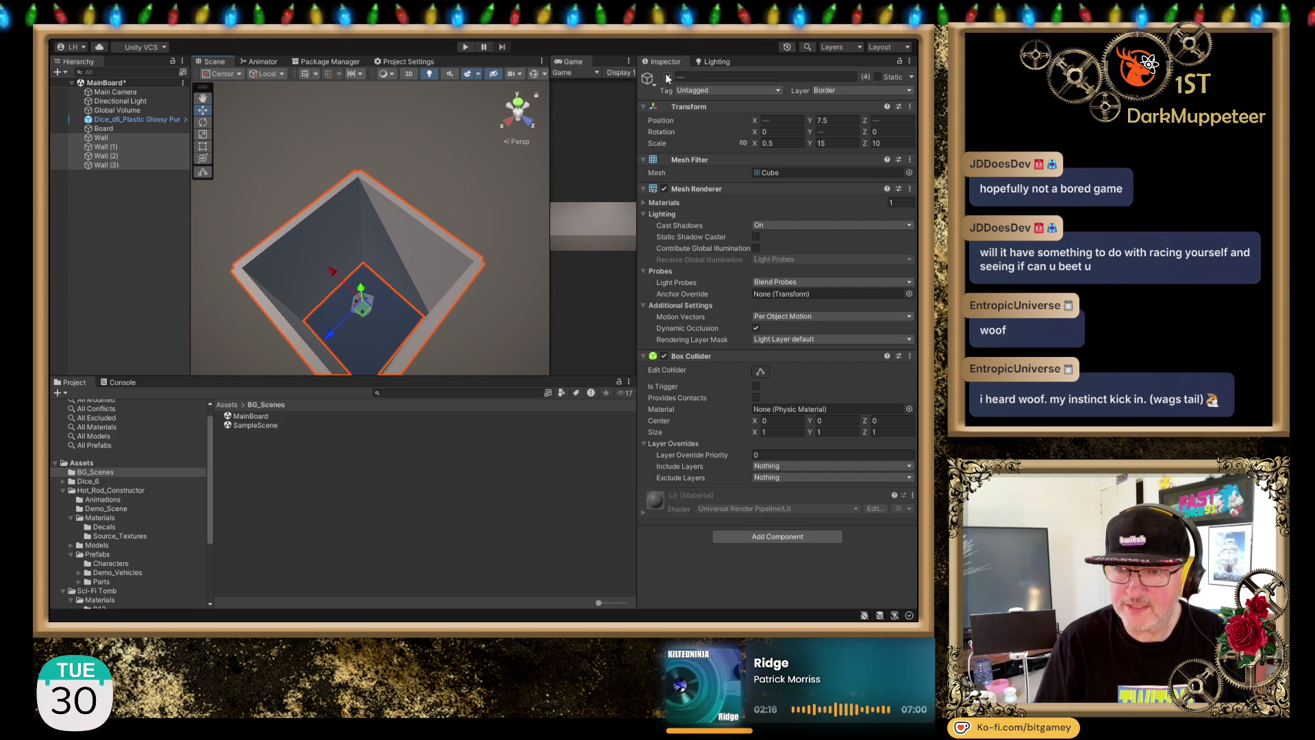
pyautogui.click(664, 189)
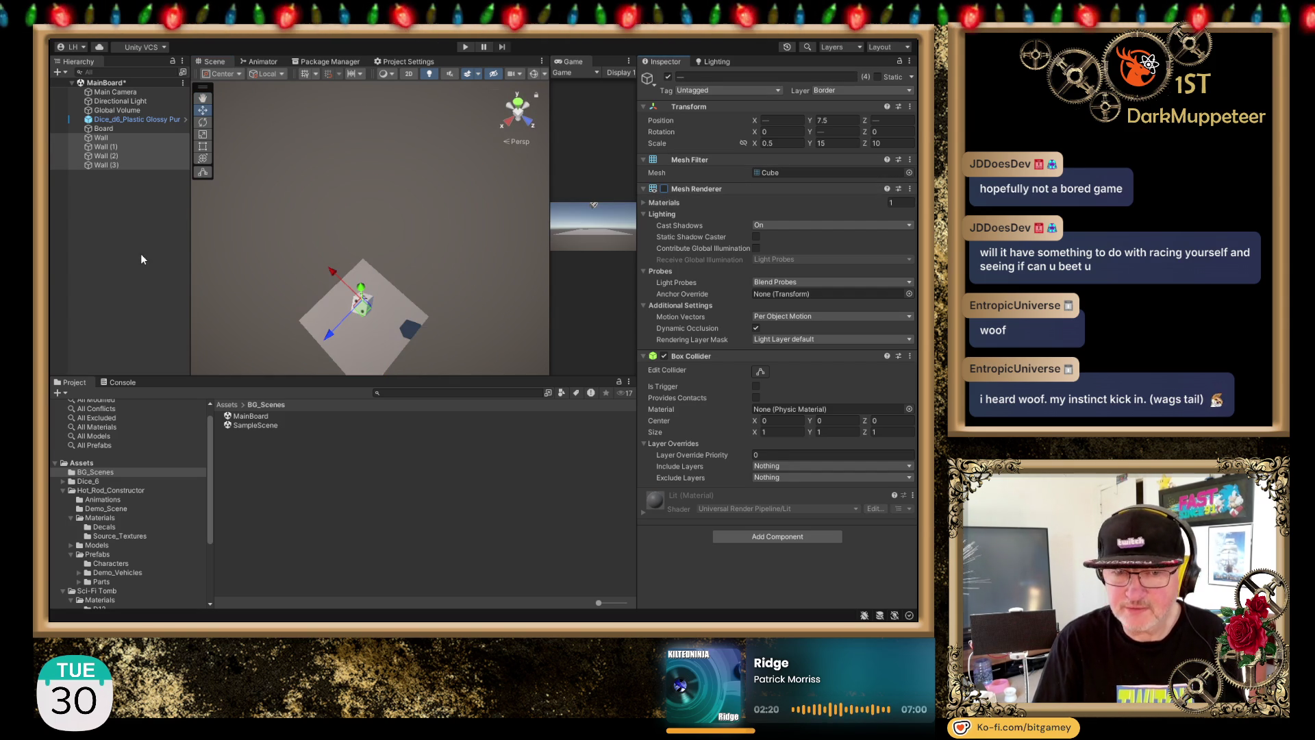
pyautogui.click(114, 200)
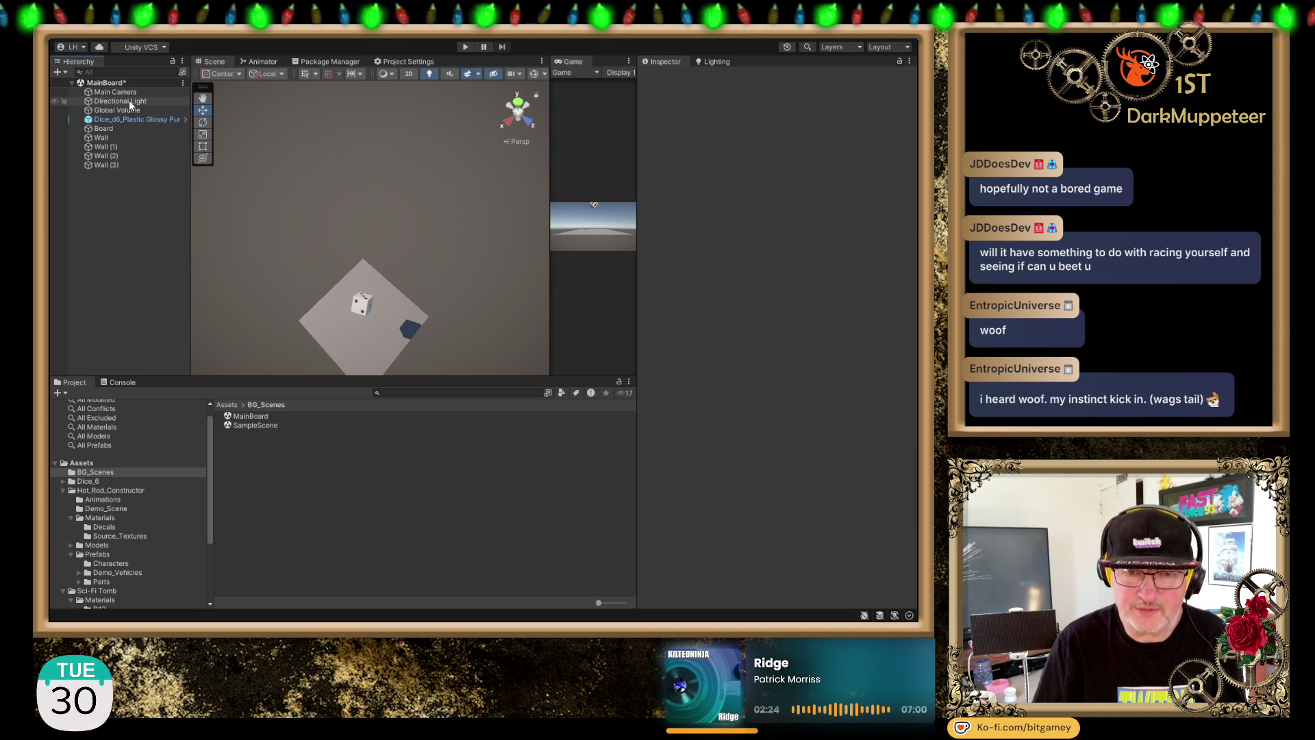
# Step: Duplicate the die and move the copy lower and beside the first one
pyautogui.click(128, 120)
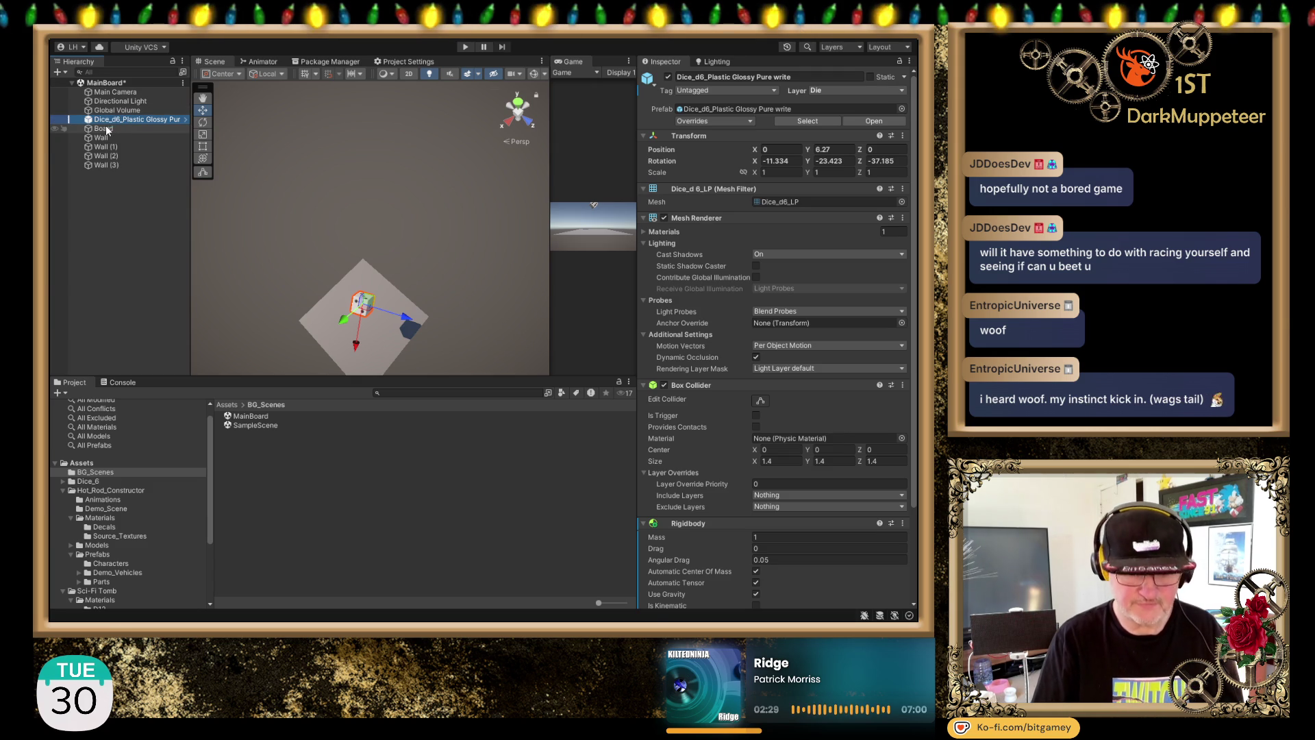
pyautogui.hotkey('ctrl', 'd')
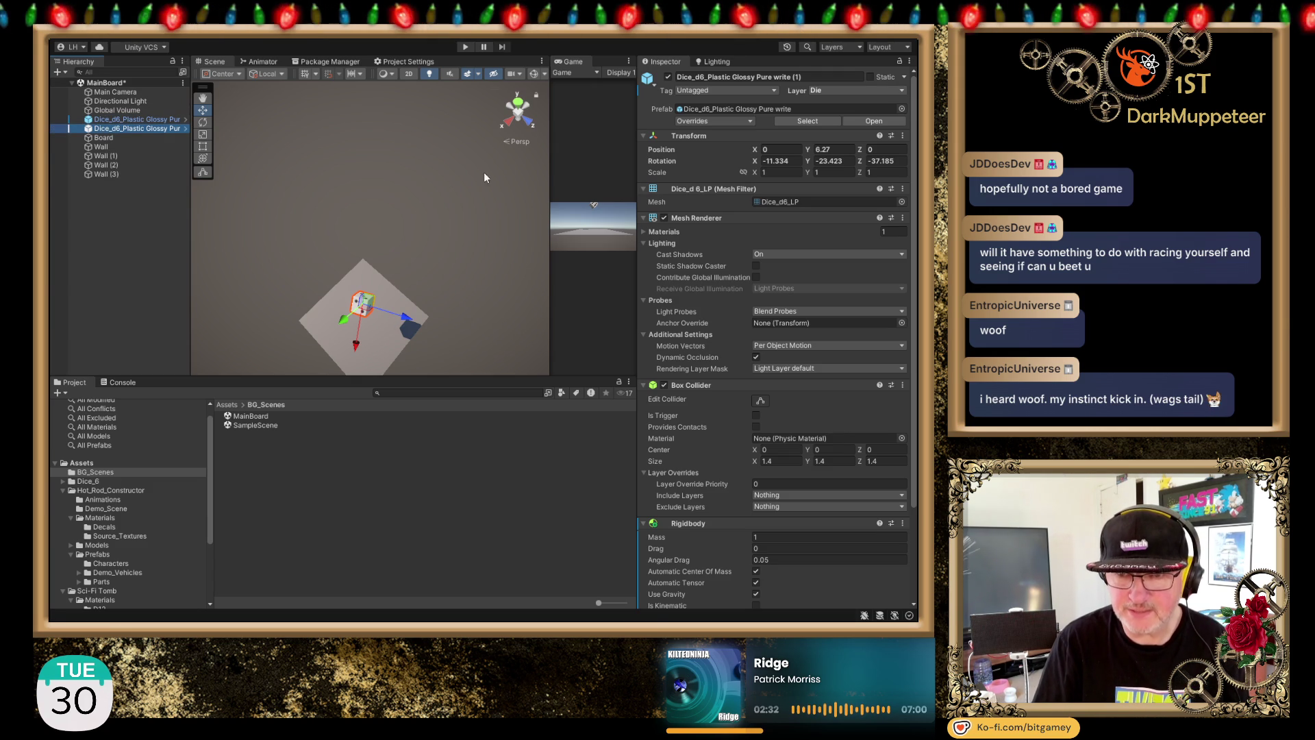
pyautogui.click(528, 124)
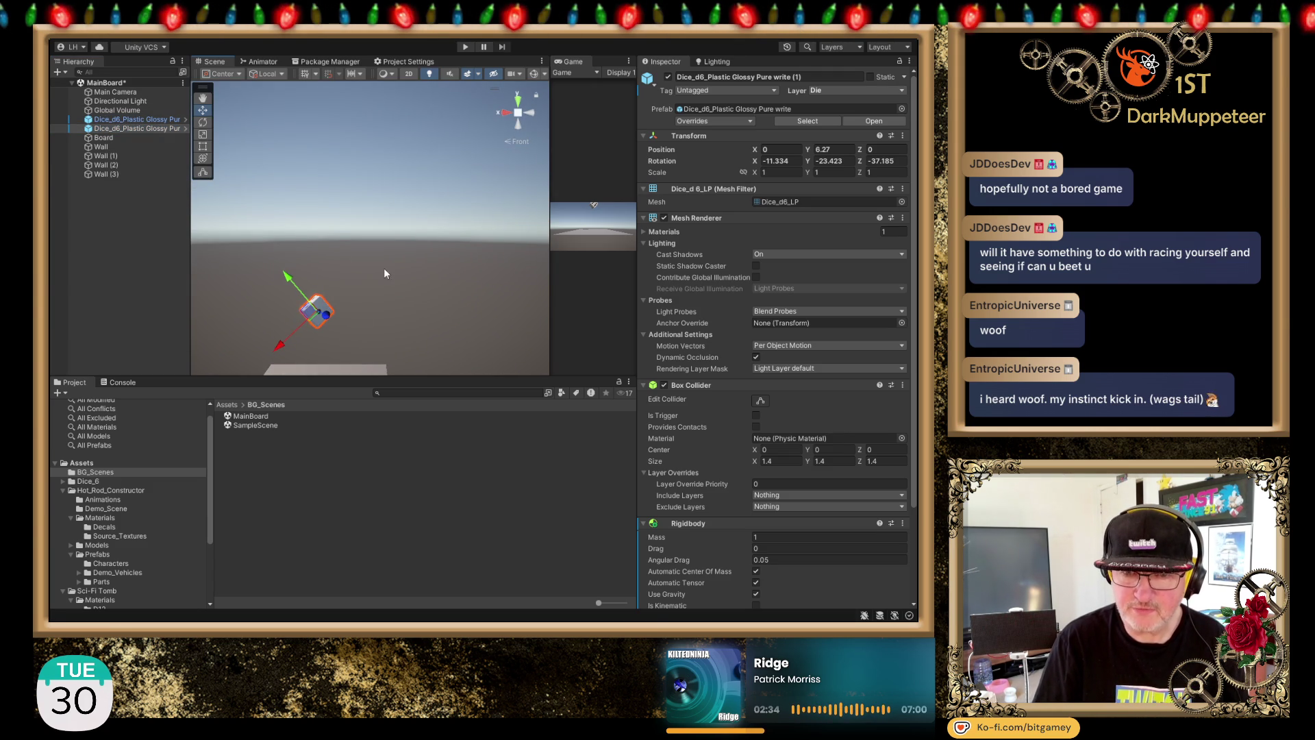
pyautogui.click(518, 108)
pyautogui.moveTo(402, 194)
pyautogui.mouseDown()
pyautogui.moveTo(330, 173)
pyautogui.moveTo(322, 153)
pyautogui.moveTo(379, 174)
pyautogui.mouseUp()
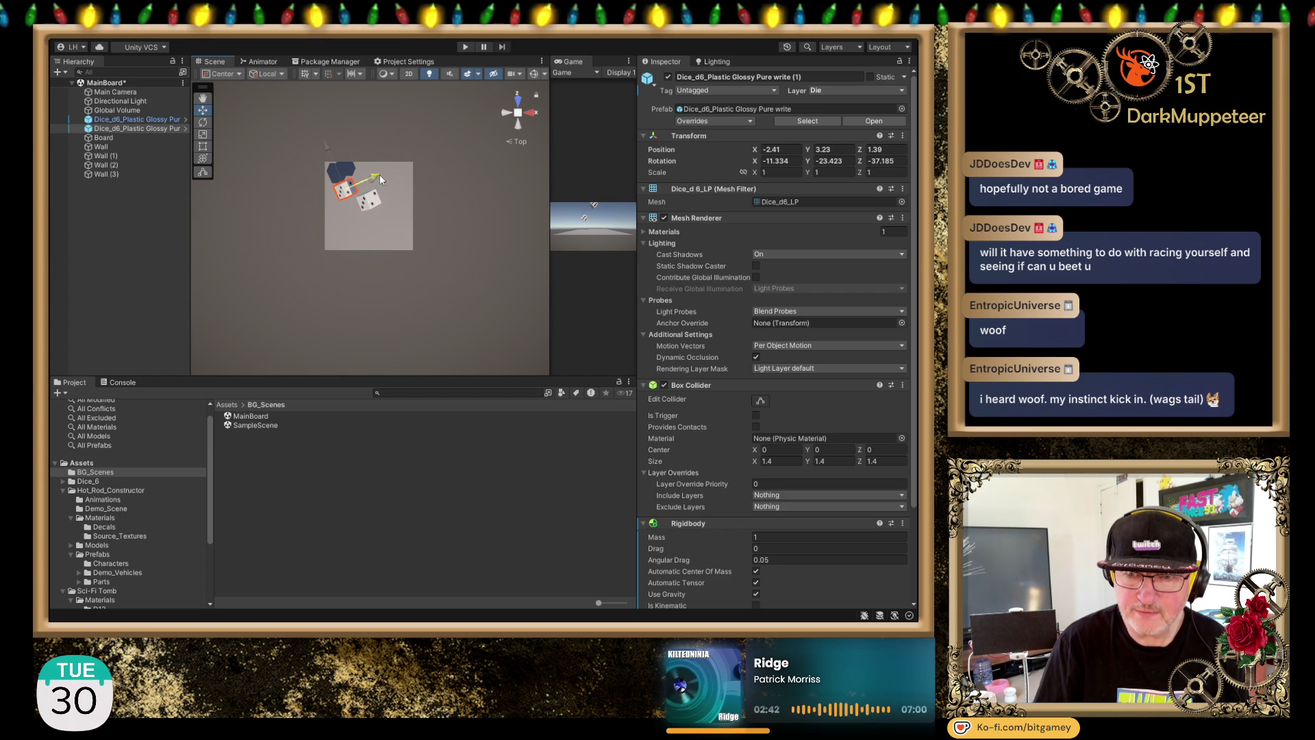
# Step: Tilt the second die to a different angle with the Rotate tool
pyautogui.click(522, 126)
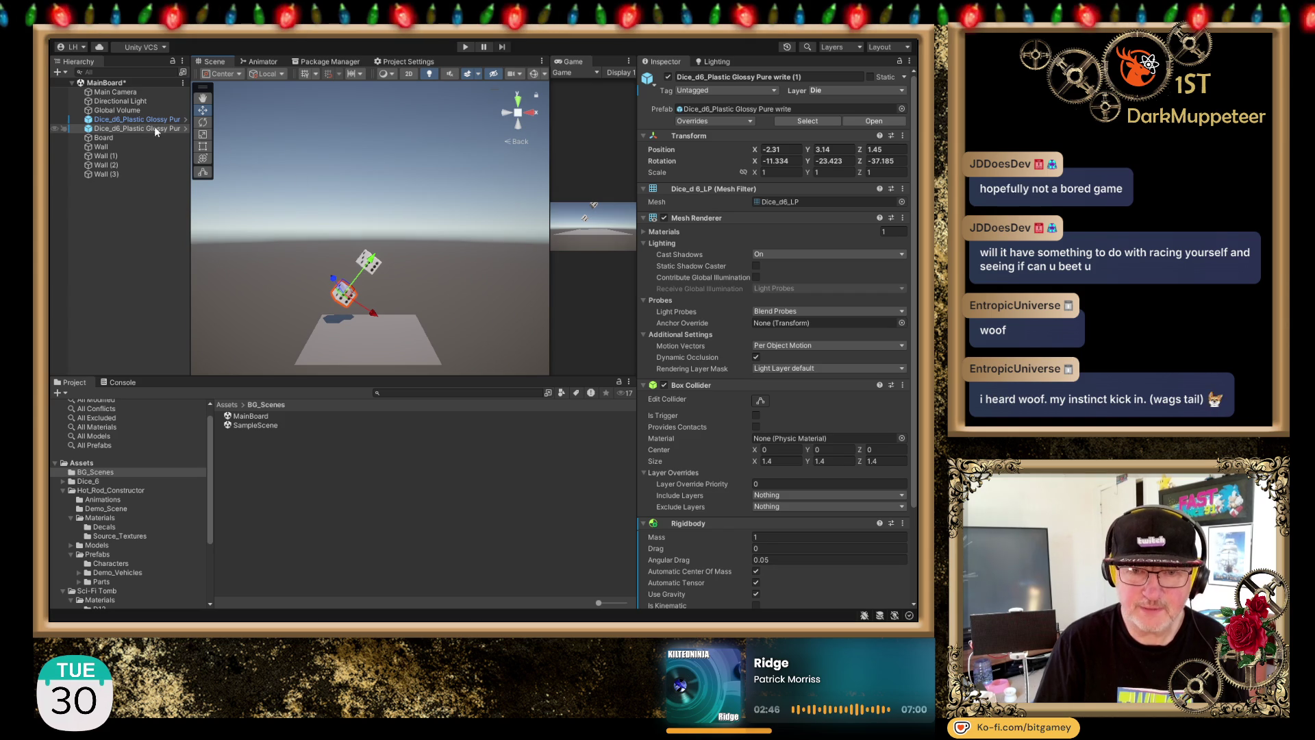
pyautogui.click(203, 122)
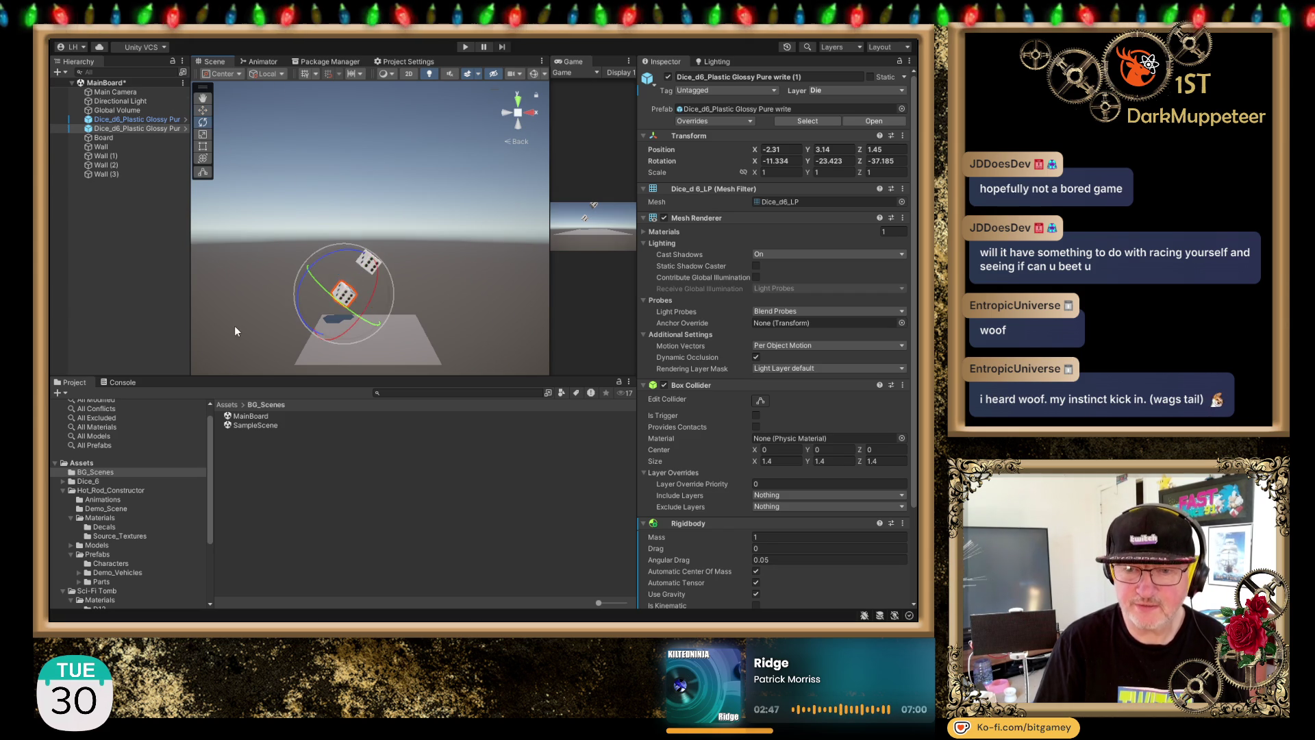
pyautogui.moveTo(312, 274)
pyautogui.mouseDown()
pyautogui.moveTo(363, 319)
pyautogui.moveTo(315, 291)
pyautogui.moveTo(281, 315)
pyautogui.moveTo(302, 322)
pyautogui.moveTo(288, 370)
pyautogui.mouseUp()
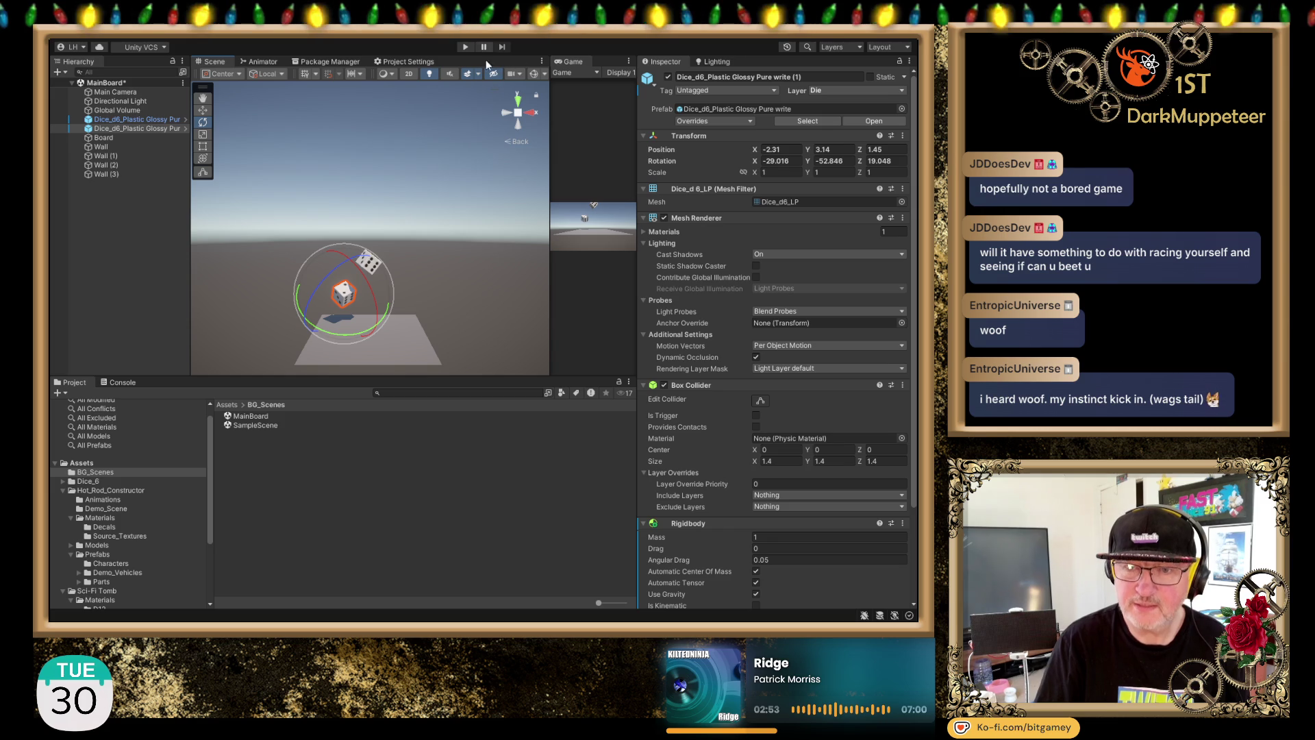
# Step: Pan the view up, clear the selection and enter Play mode to watch the dice fall
pyautogui.moveTo(404, 230); pyautogui.dragTo(413, 165)
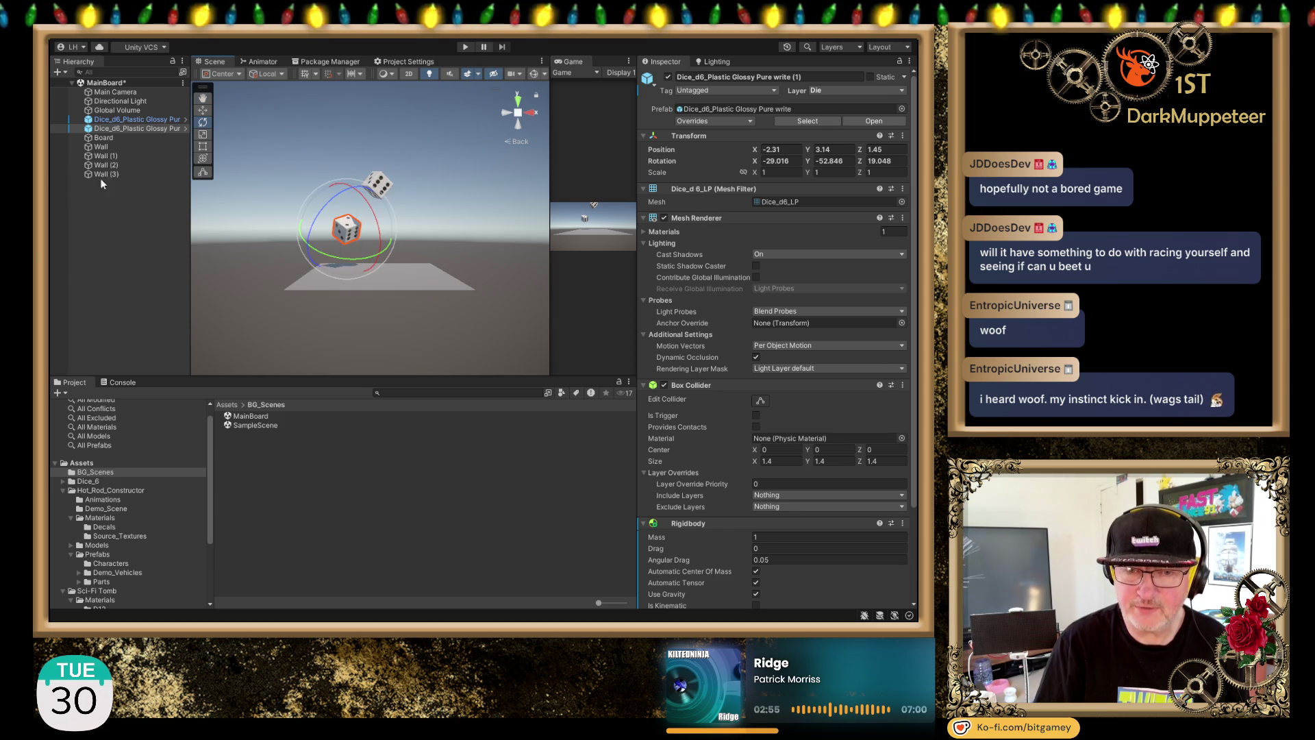
pyautogui.click(102, 179)
pyautogui.click(467, 47)
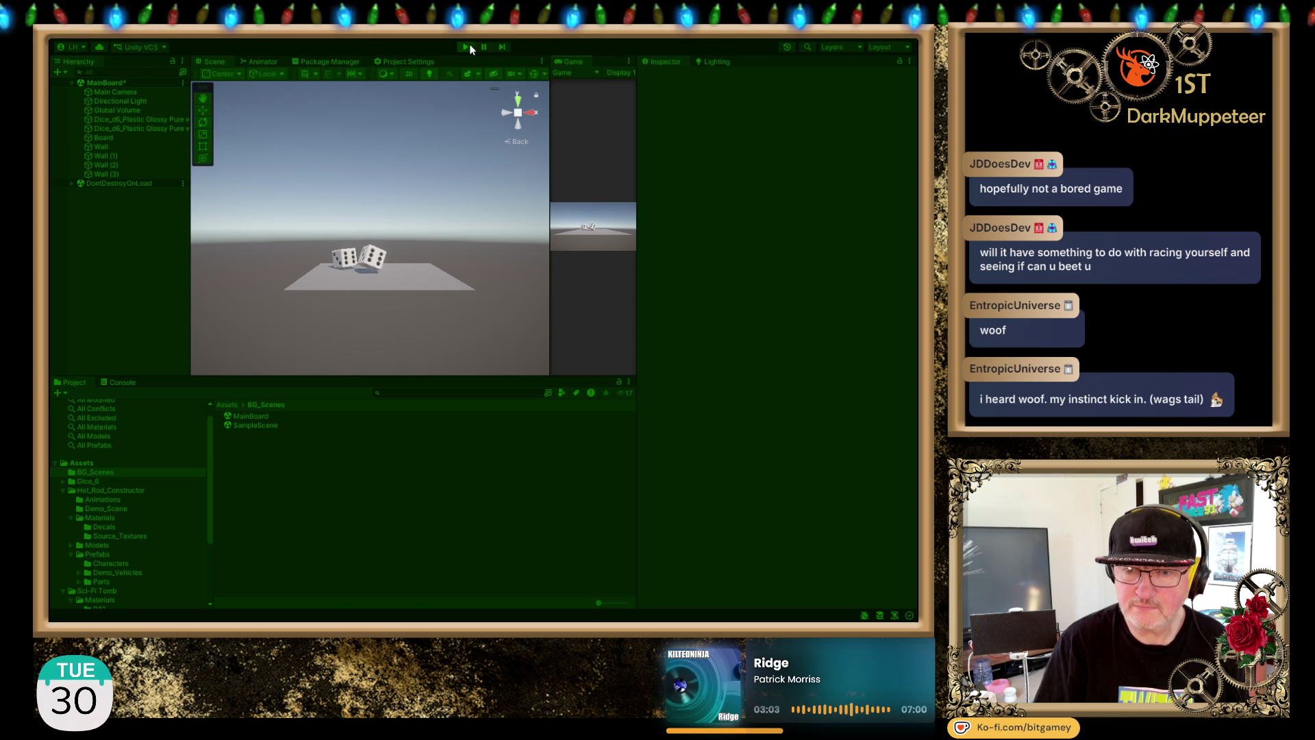
pyautogui.moveTo(379, 171)
pyautogui.mouseDown()
pyautogui.moveTo(348, 291)
pyautogui.moveTo(455, 78)
pyautogui.mouseUp()
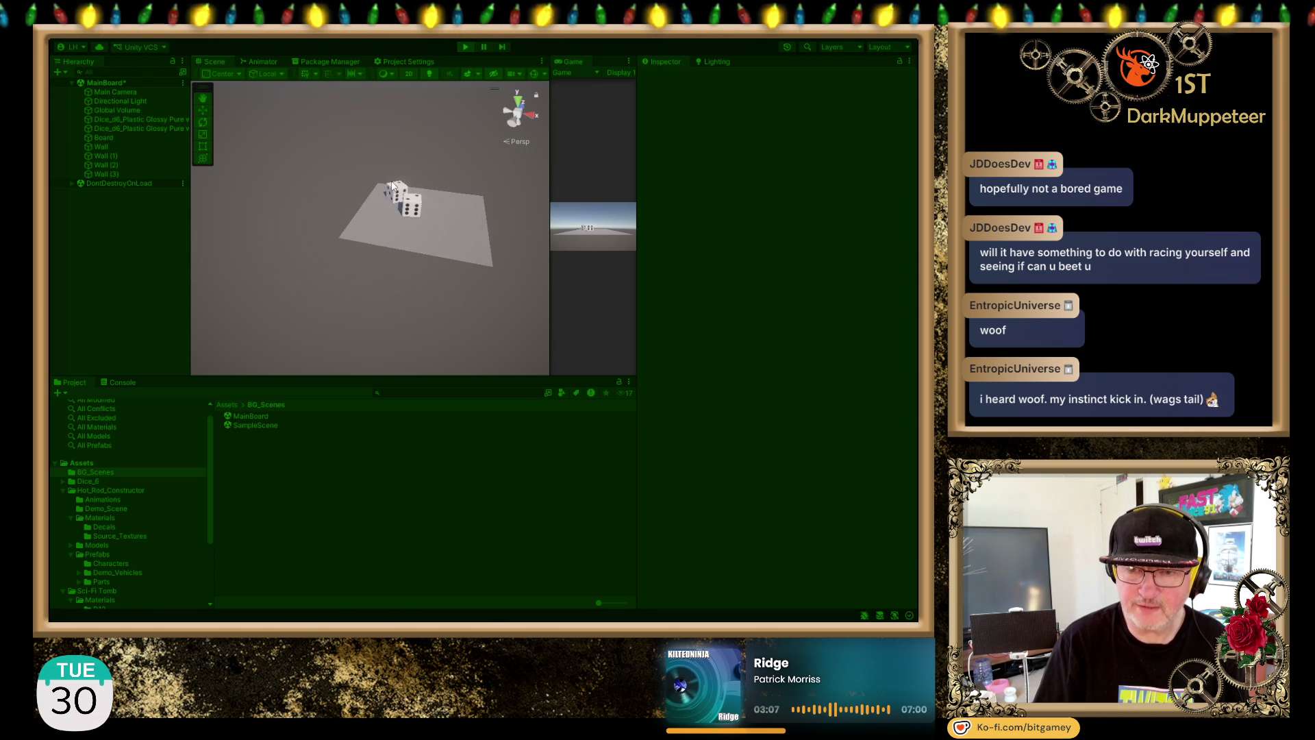
pyautogui.moveTo(387, 189); pyautogui.dragTo(310, 236)
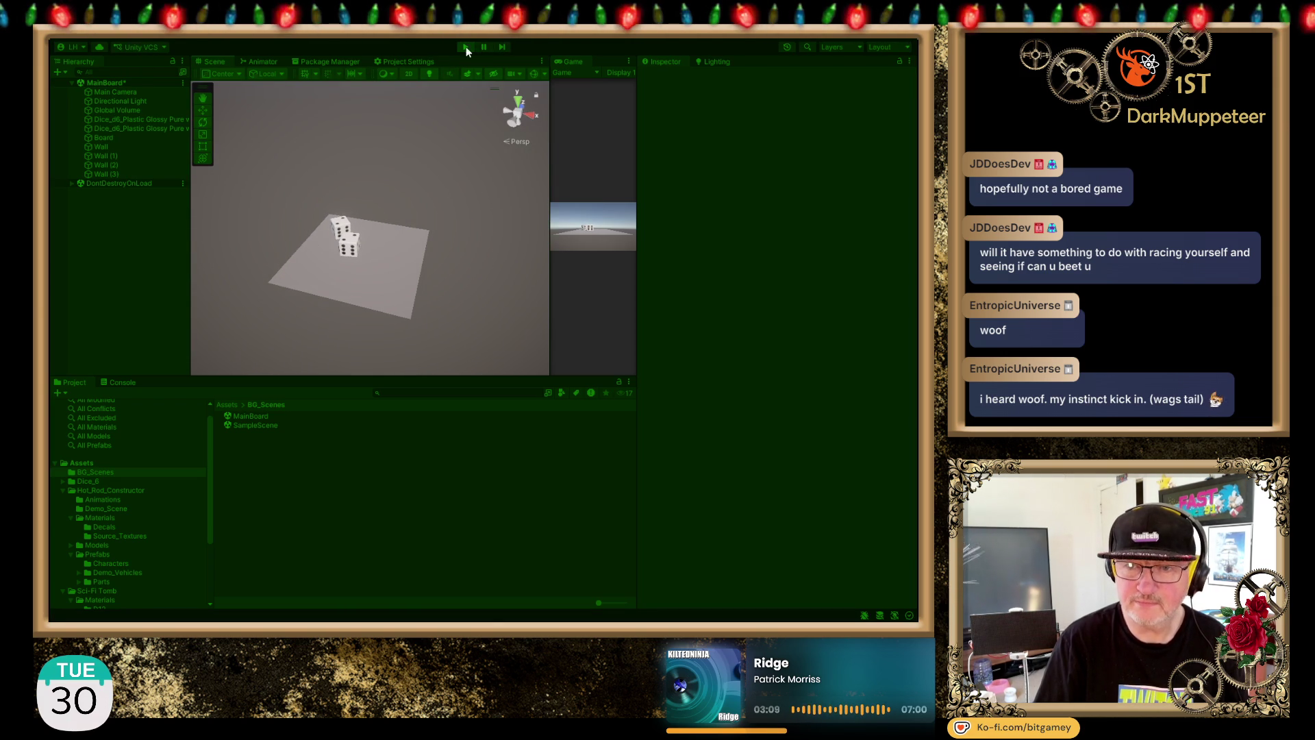
pyautogui.click(469, 47)
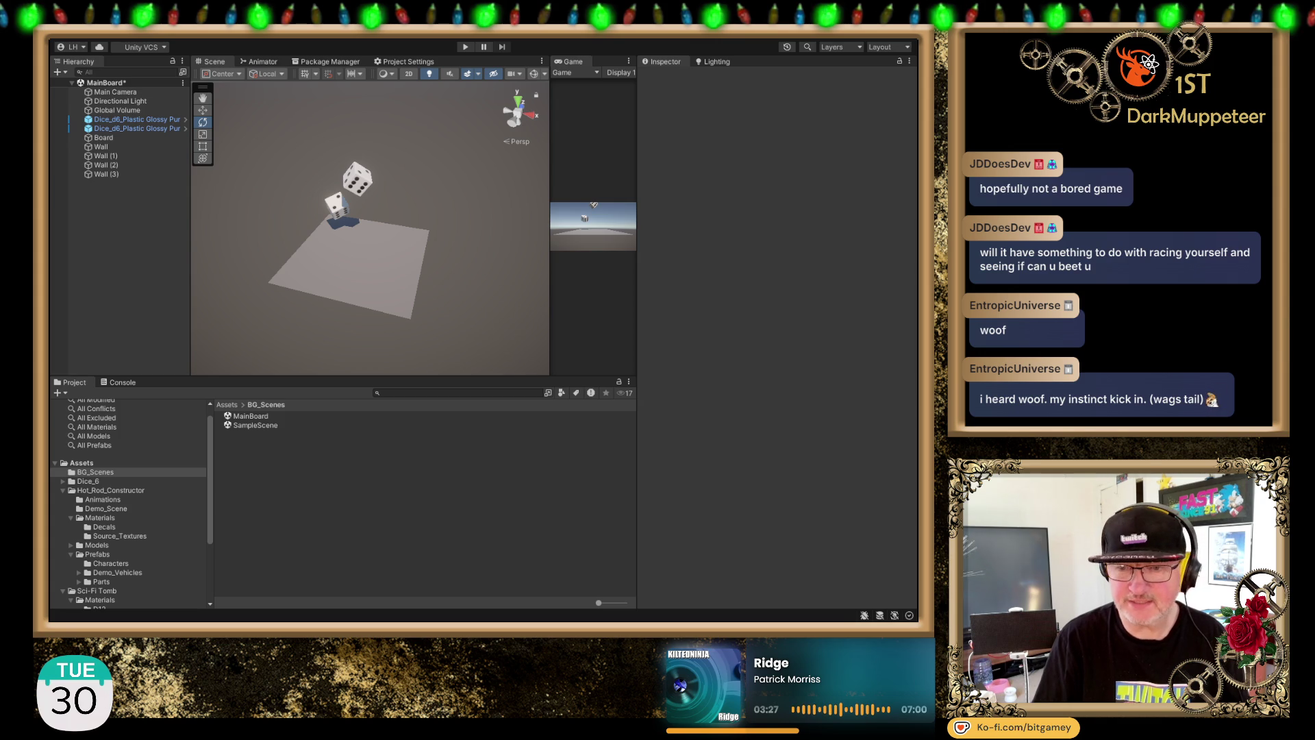
pyautogui.moveTo(540, 237); pyautogui.dragTo(350, 272)
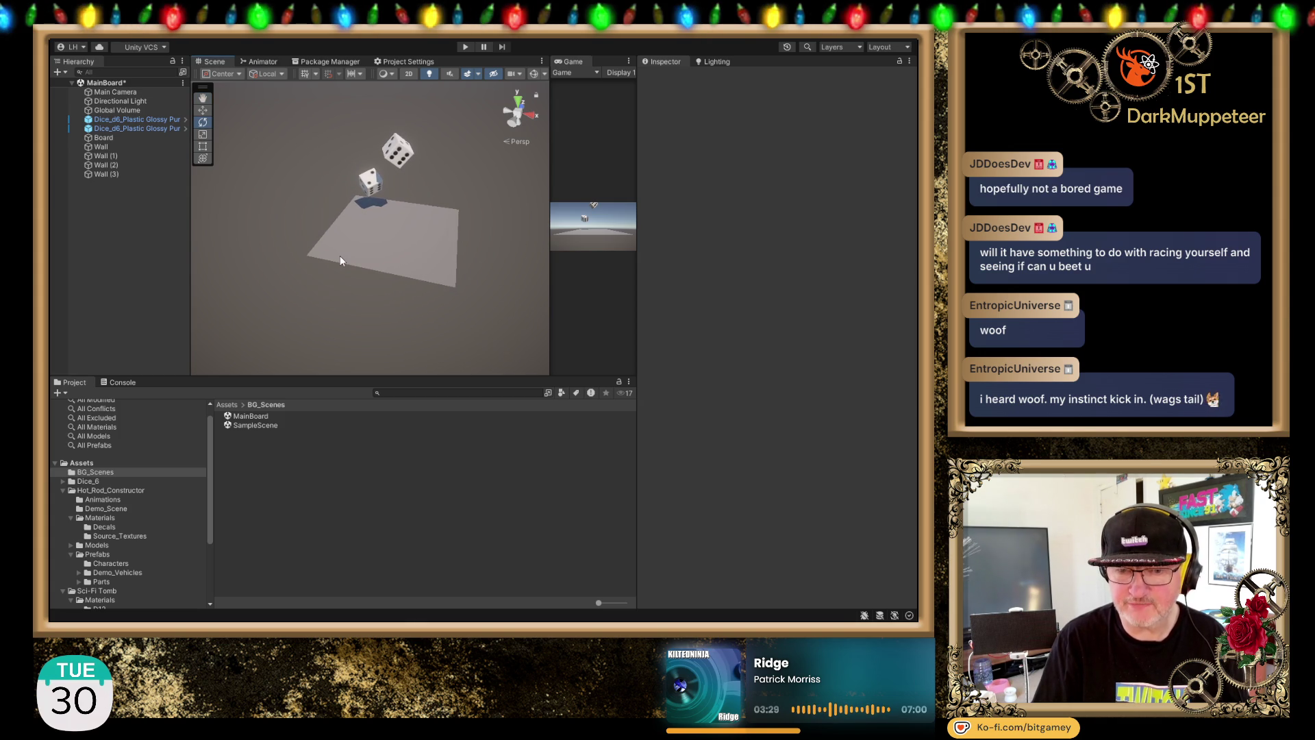
pyautogui.scroll(5, 330, 220)
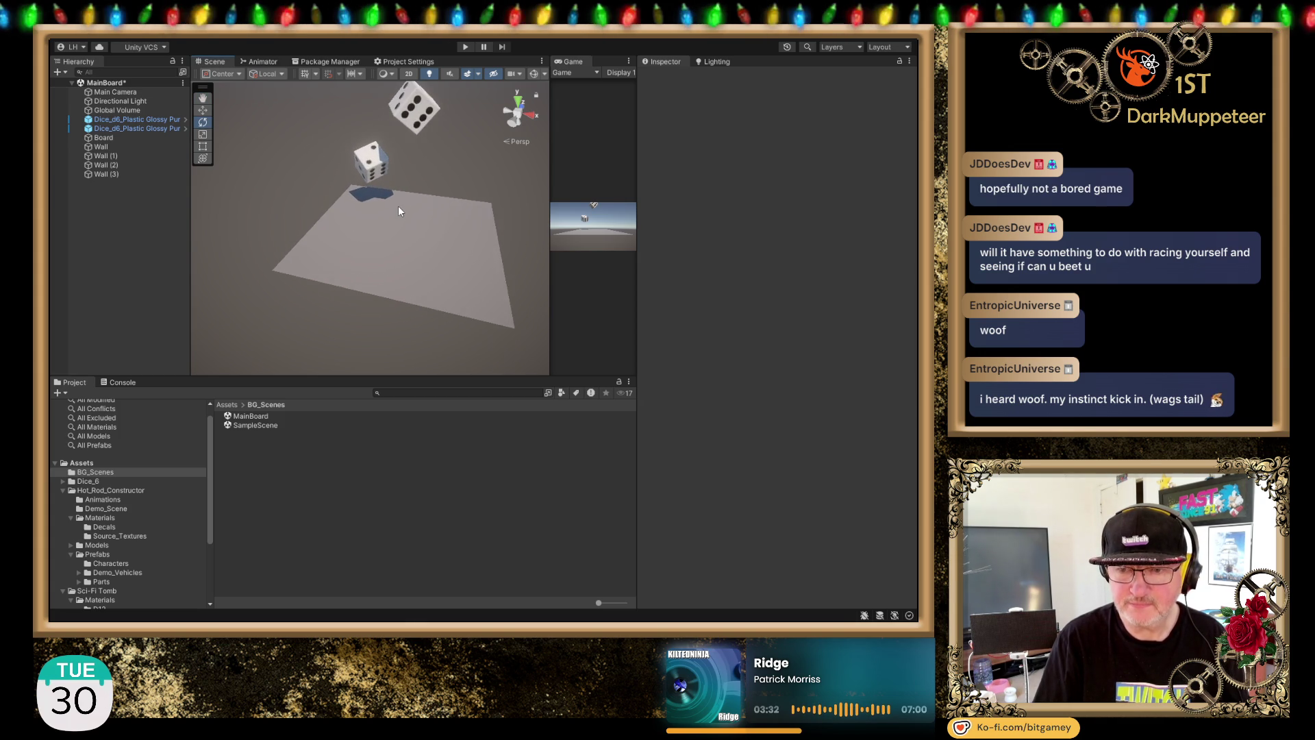
pyautogui.moveTo(397, 205); pyautogui.dragTo(304, 233)
pyautogui.moveTo(449, 146)
pyautogui.mouseDown()
pyautogui.moveTo(376, 199)
pyautogui.moveTo(445, 129)
pyautogui.moveTo(387, 181)
pyautogui.mouseUp()
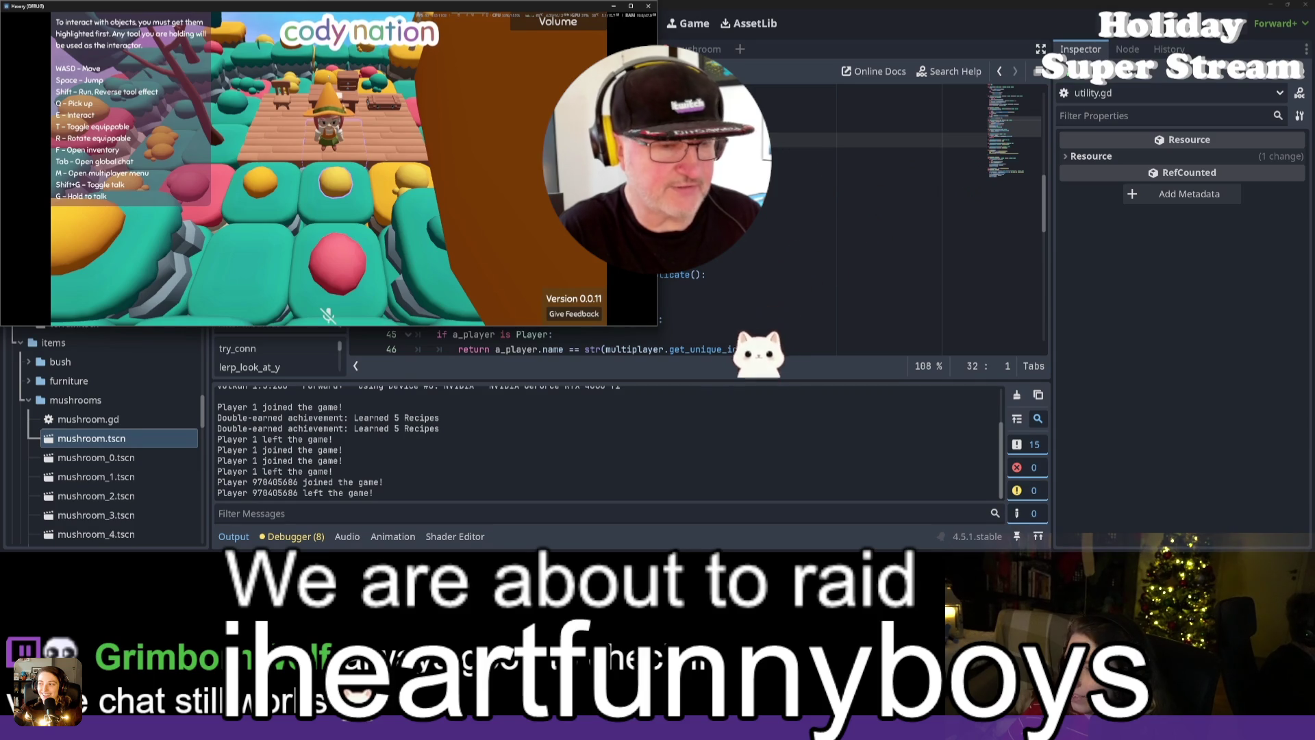
pyautogui.hotkey('alt', 'F4')
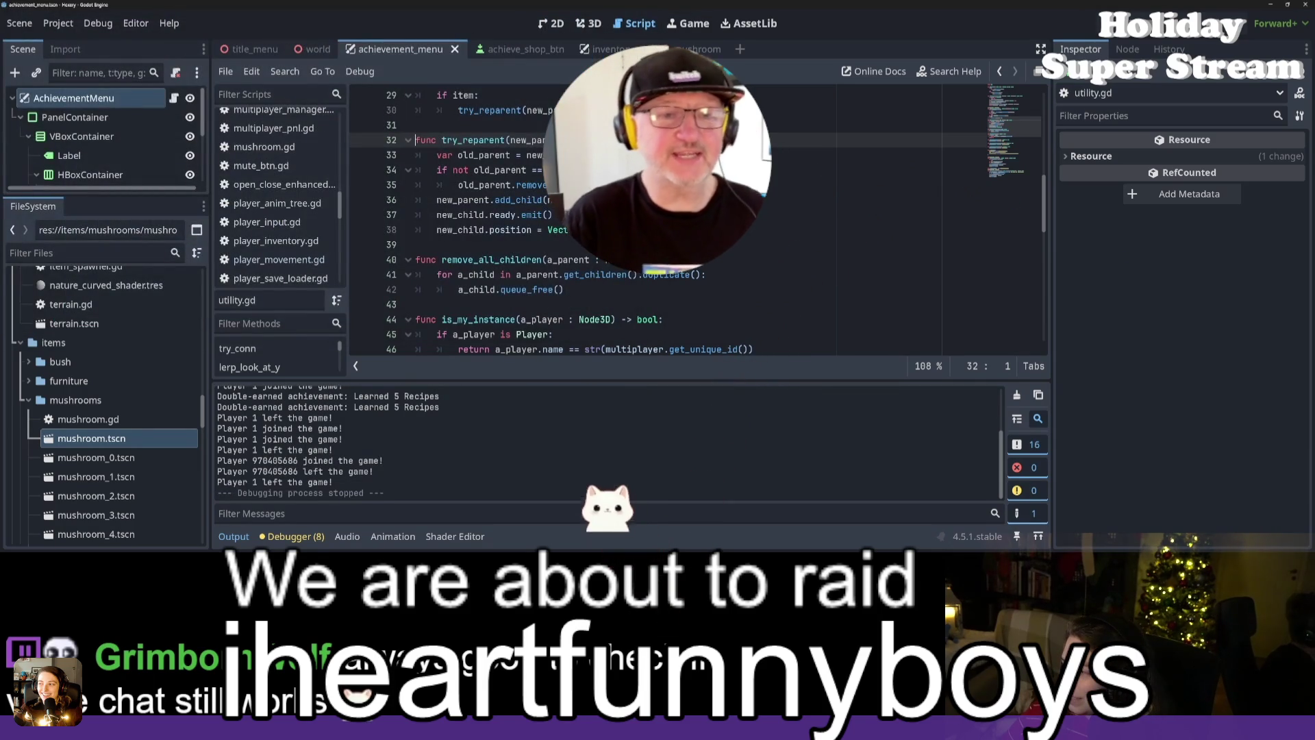